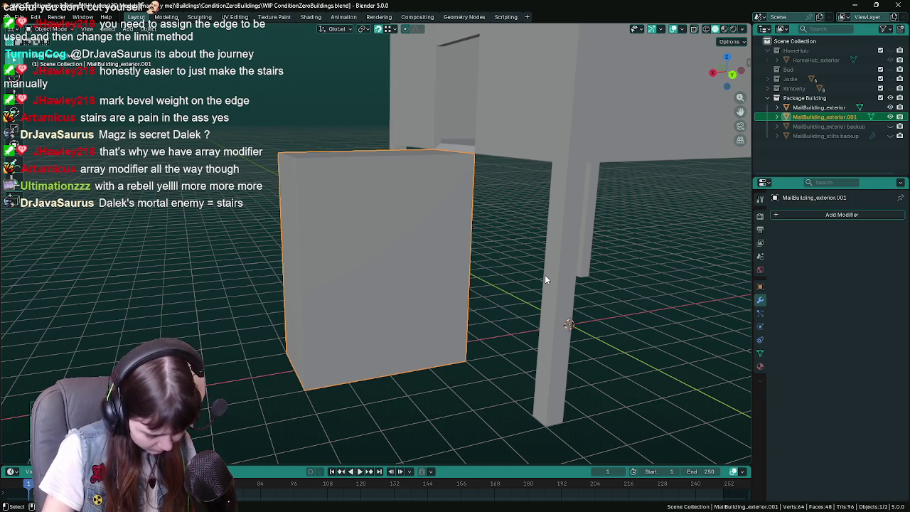
# - Delete the box beside the building's stilts
pyautogui.moveTo(473, 301)
pyautogui.mouseDown(button='middle')
pyautogui.moveTo(420, 290)
pyautogui.moveTo(437, 299)
pyautogui.mouseUp(button='middle')
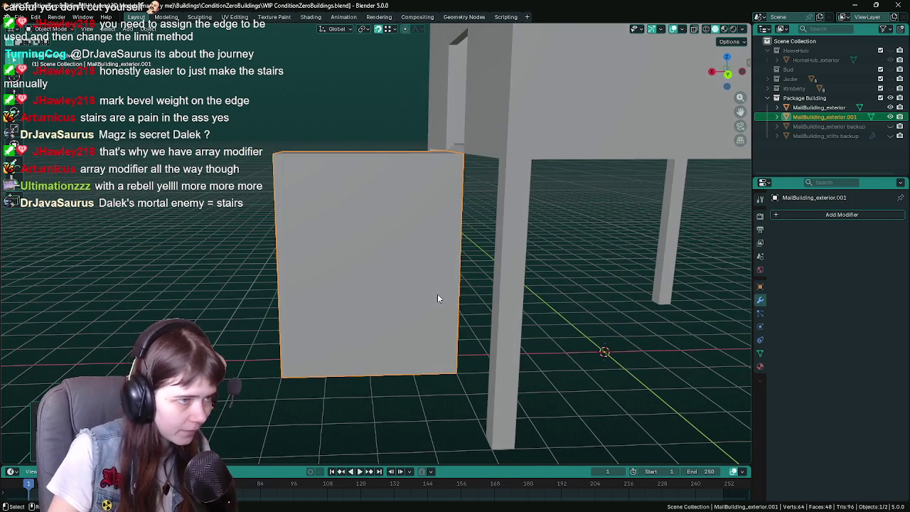
pyautogui.press('x')
pyautogui.click(438, 294)
# - Try extruding an edge on the building's underside downward, undo it, and save the file
pyautogui.moveTo(380, 271); pyautogui.dragTo(415, 282, button='middle')
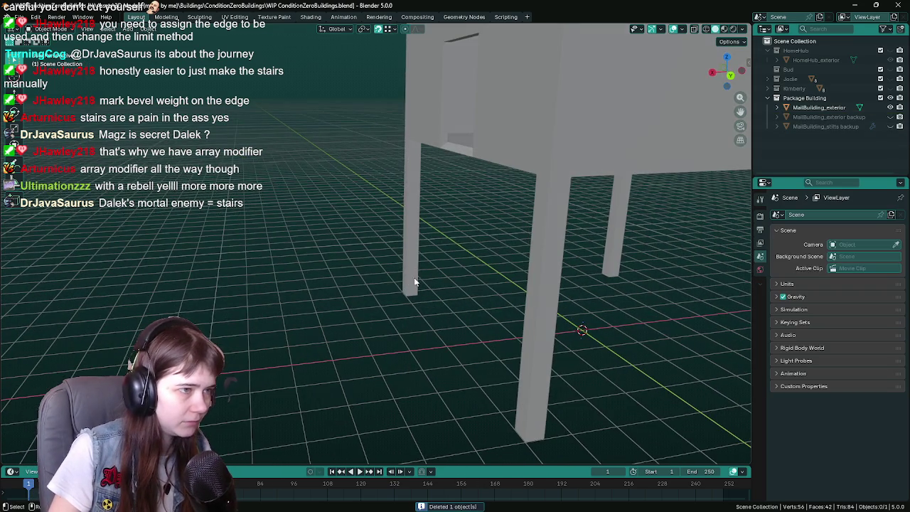
pyautogui.click(466, 160)
pyautogui.press('Tab')
pyautogui.moveTo(465, 168)
pyautogui.mouseDown(button='middle')
pyautogui.moveTo(457, 152)
pyautogui.moveTo(460, 226)
pyautogui.mouseUp(button='middle')
pyautogui.click(458, 154)
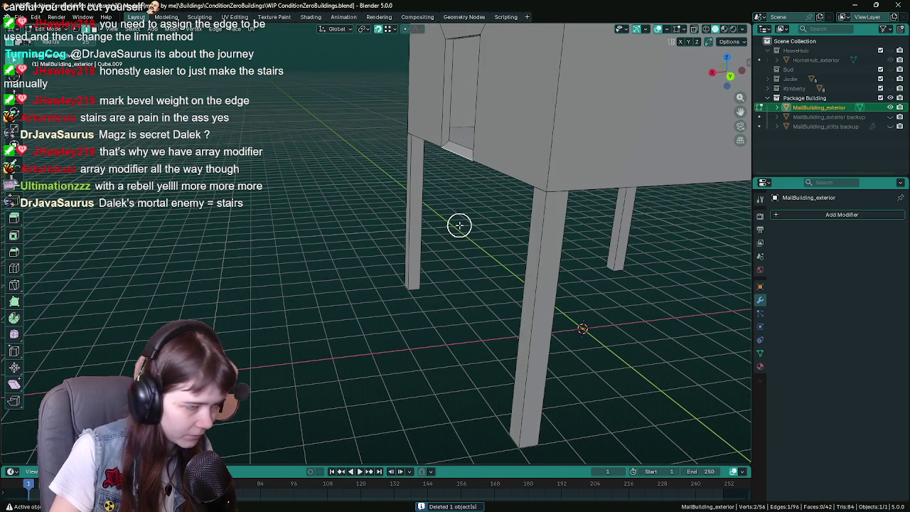
pyautogui.rightClick(468, 241)
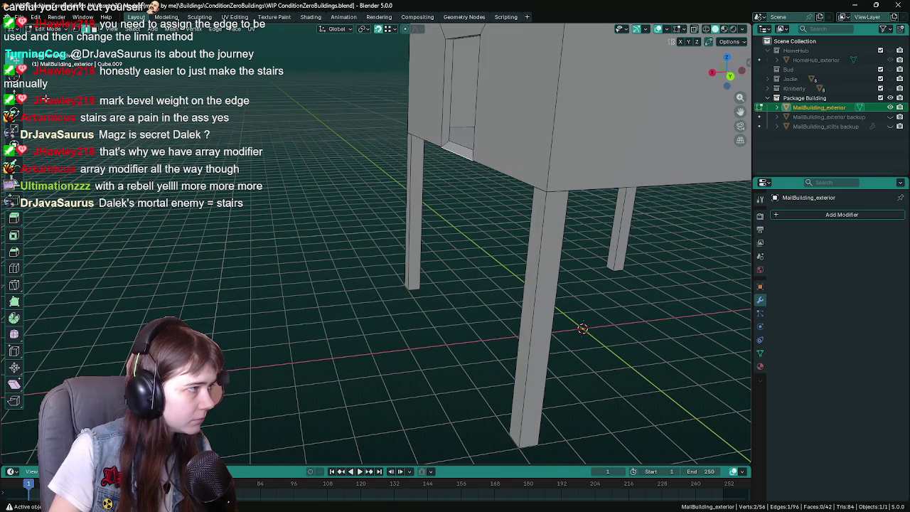
pyautogui.moveTo(573, 233); pyautogui.dragTo(502, 219, button='middle')
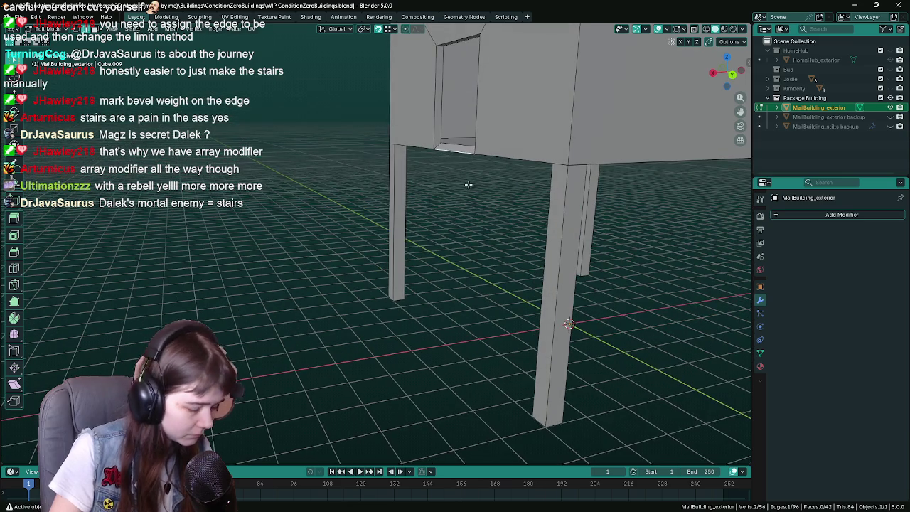
pyautogui.press('e')
pyautogui.click(403, 303)
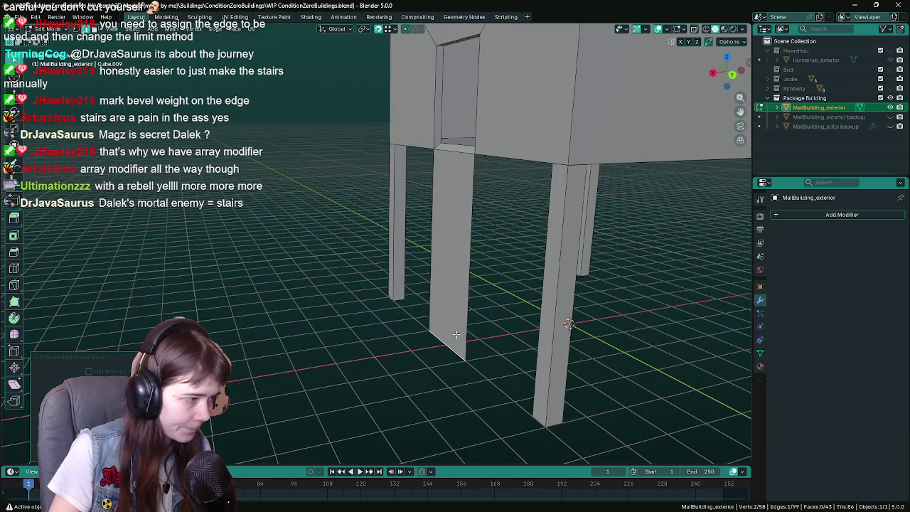
pyautogui.moveTo(456, 334)
pyautogui.mouseDown(button='middle')
pyautogui.moveTo(485, 323)
pyautogui.moveTo(442, 310)
pyautogui.mouseUp(button='middle')
pyautogui.hotkey('ctrl', 'z')
pyautogui.hotkey('ctrl', 's')
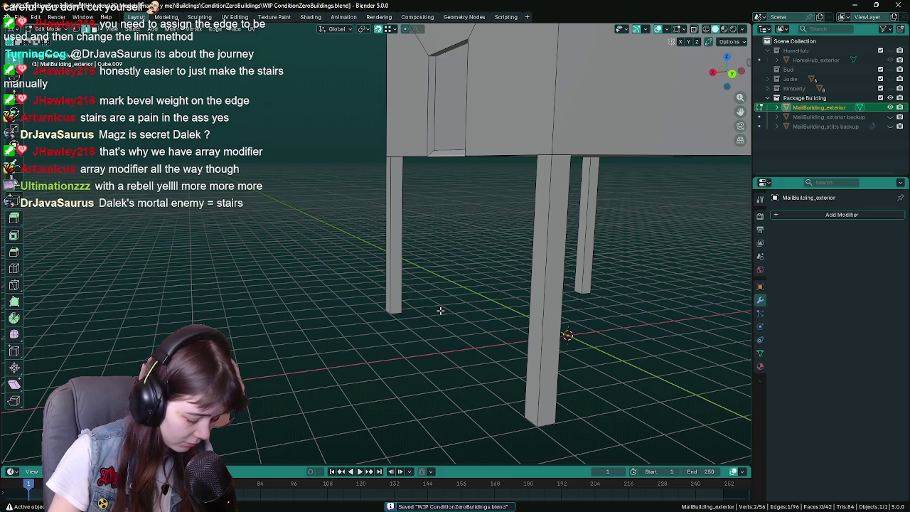
# - Select the box MailBuilding_exterior.001 and enter Edit Mode on its mesh
pyautogui.moveTo(465, 280)
pyautogui.mouseDown(button='middle')
pyautogui.moveTo(475, 284)
pyautogui.moveTo(465, 274)
pyautogui.moveTo(470, 217)
pyautogui.mouseUp(button='middle')
pyautogui.press('Tab')
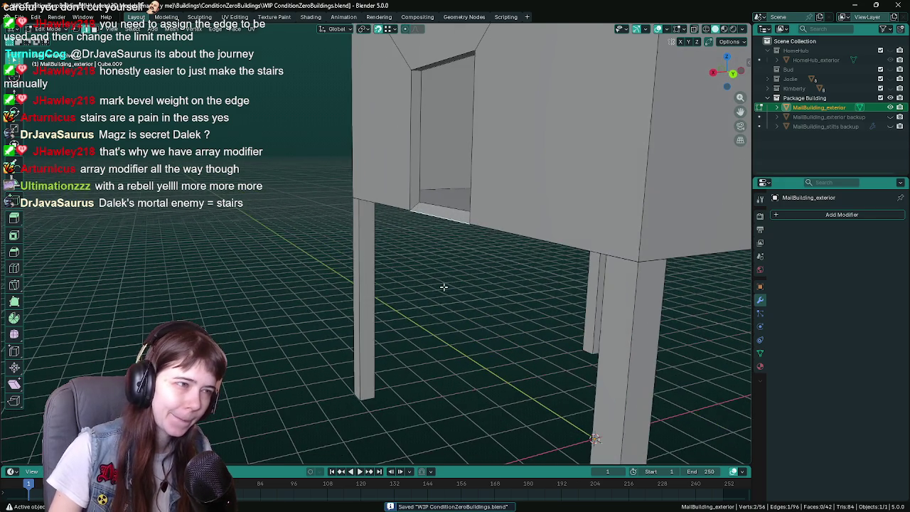
pyautogui.click(447, 303)
pyautogui.moveTo(447, 307)
pyautogui.mouseDown(button='middle')
pyautogui.moveTo(449, 250)
pyautogui.moveTo(440, 254)
pyautogui.mouseUp(button='middle')
pyautogui.press('Tab')
pyautogui.moveTo(257, 172)
pyautogui.mouseDown(button='middle')
pyautogui.moveTo(401, 240)
pyautogui.moveTo(604, 368)
pyautogui.moveTo(281, 425)
pyautogui.mouseUp(button='middle')
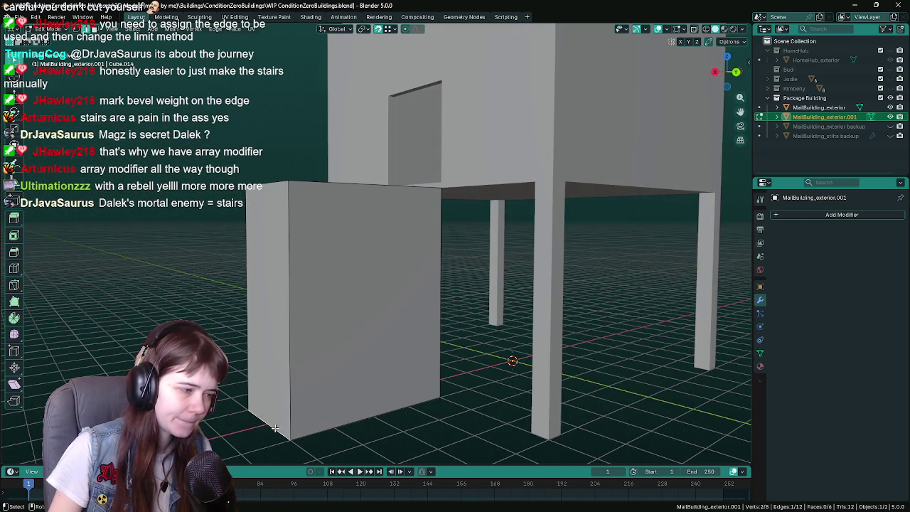
# - Delete the box's vertices until only a single edge remains
pyautogui.press('x')
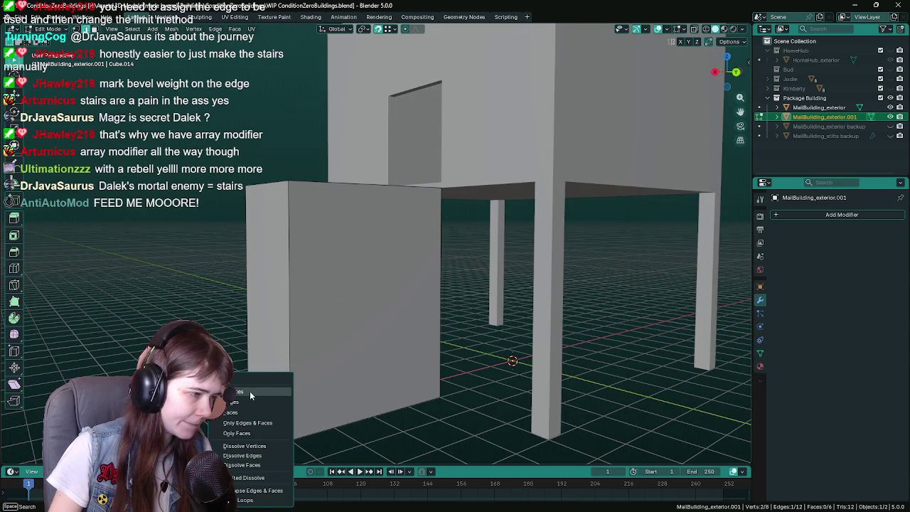
pyautogui.click(250, 391)
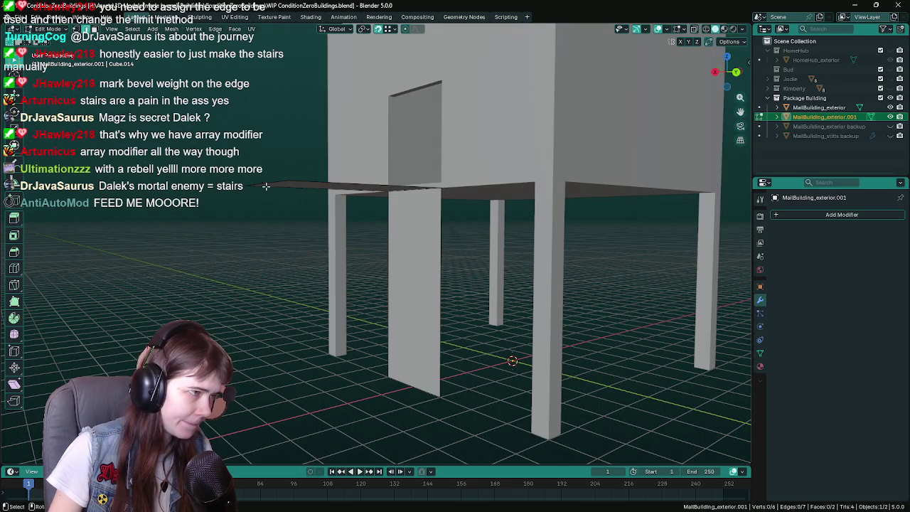
pyautogui.moveTo(249, 391); pyautogui.dragTo(367, 209, button='middle')
pyautogui.press('x')
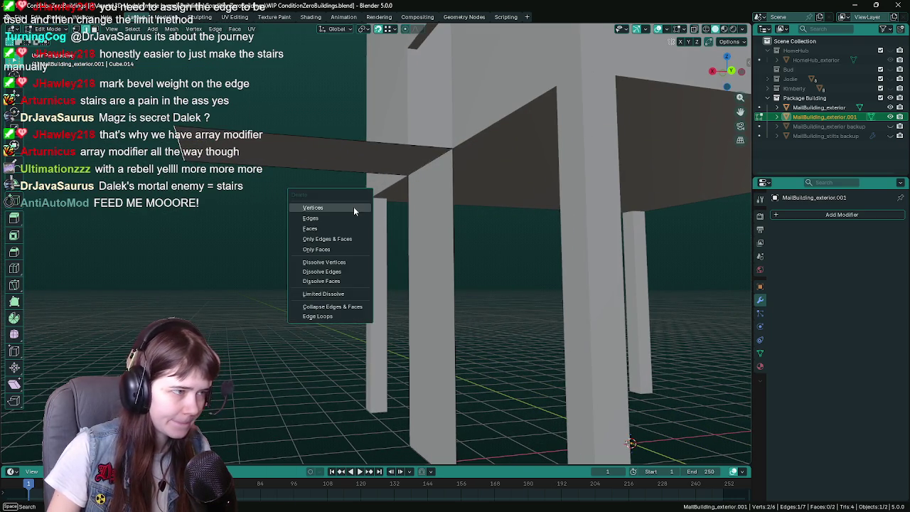
pyautogui.click(354, 206)
pyautogui.press('x')
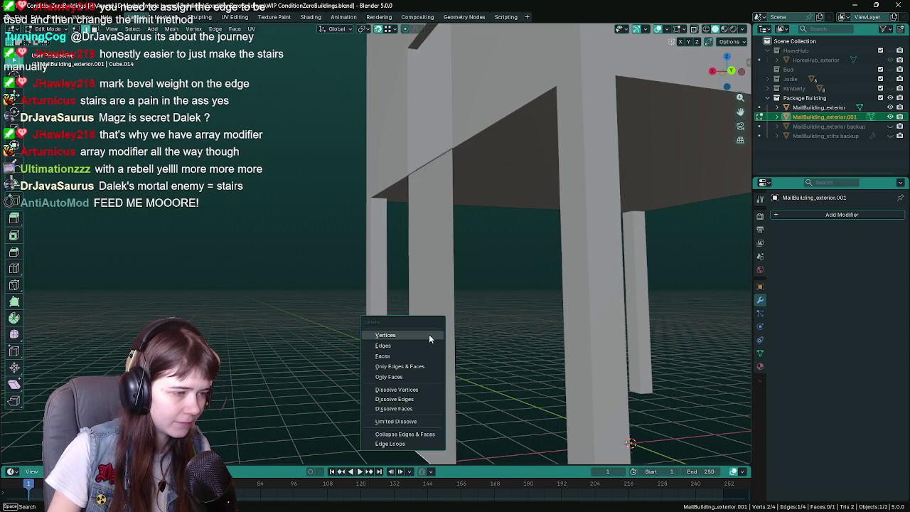
pyautogui.click(429, 335)
pyautogui.moveTo(431, 223); pyautogui.dragTo(441, 206, button='middle')
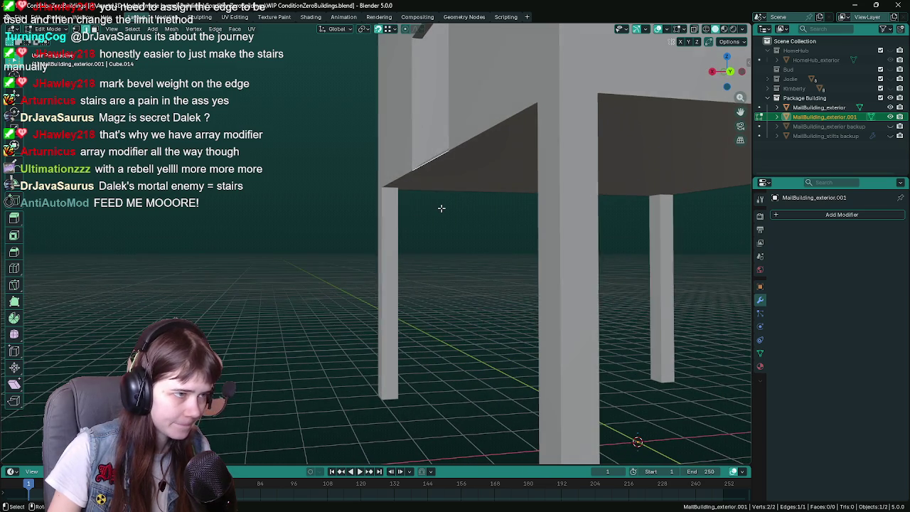
# - Lower the remaining edge straight down along Z
pyautogui.press('g')
pyautogui.press('z')
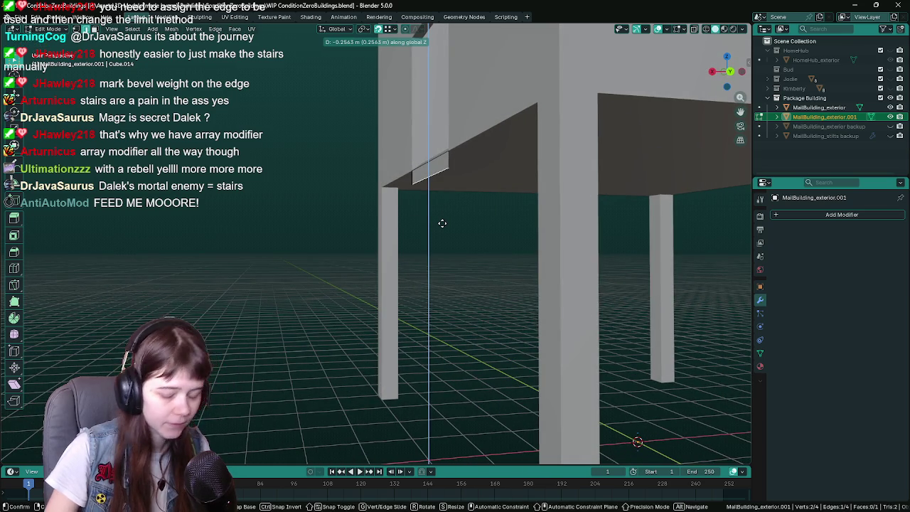
pyautogui.click(442, 223)
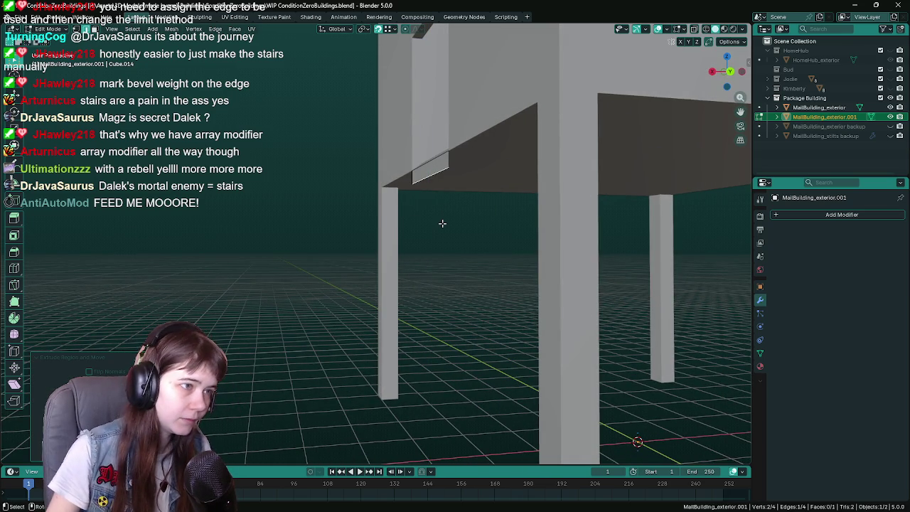
pyautogui.moveTo(443, 223); pyautogui.dragTo(442, 198, button='middle')
# - Extrude the edge 0.2 along X, then extrude it downward along Z
pyautogui.press('e')
pyautogui.press('x')
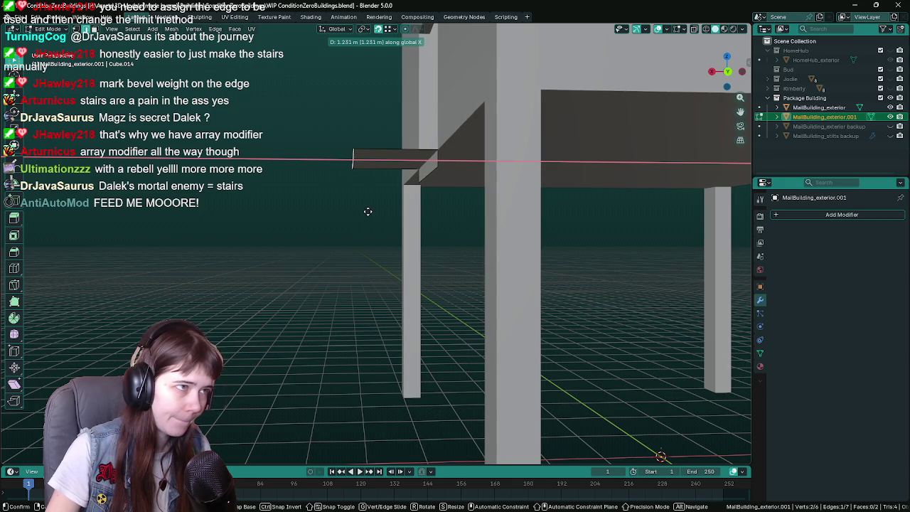
pyautogui.write('.2')
pyautogui.press('Return')
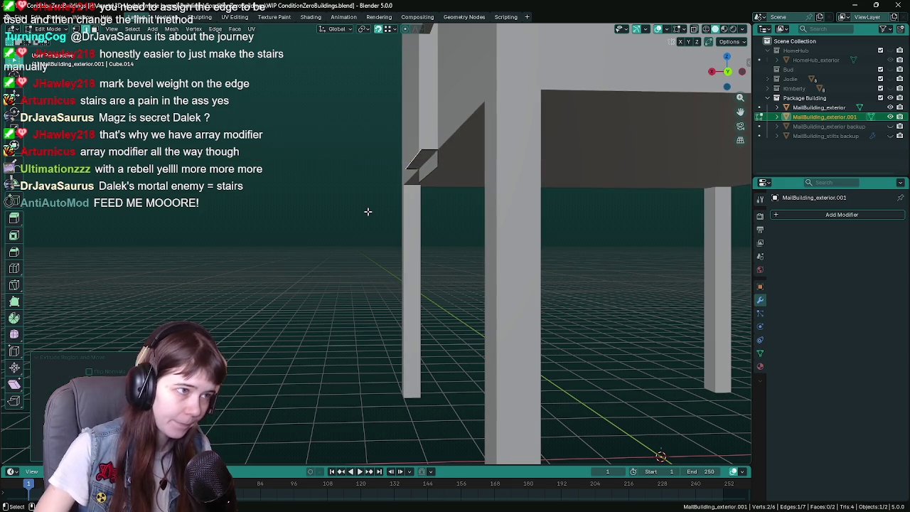
pyautogui.moveTo(368, 212); pyautogui.dragTo(463, 213, button='middle')
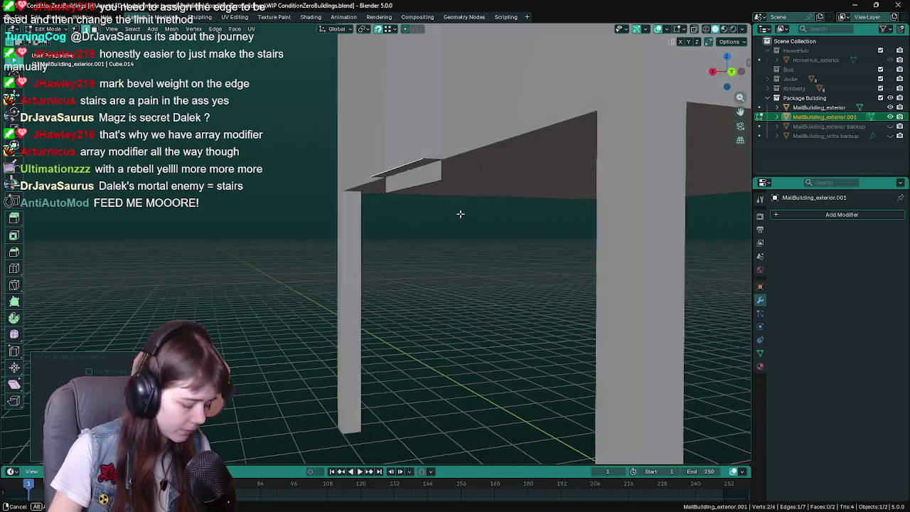
pyautogui.press('e')
pyautogui.press('z')
pyautogui.click(444, 180)
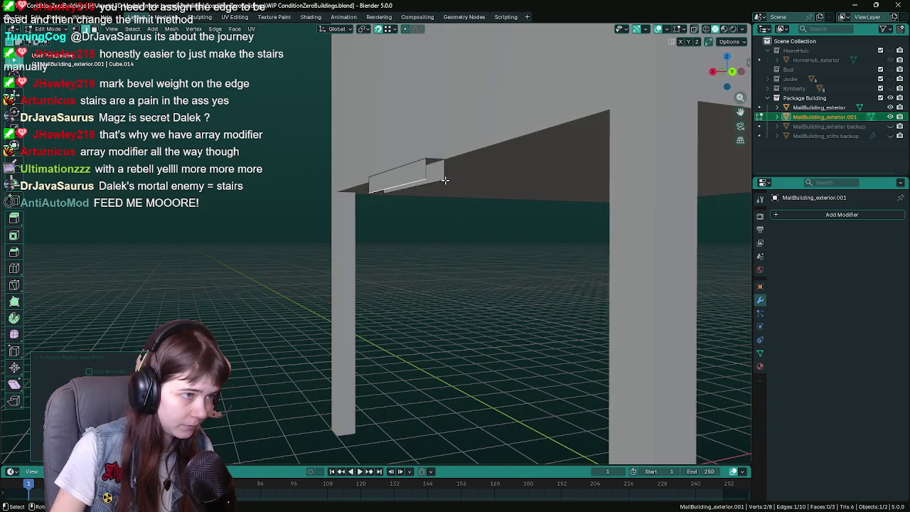
# - Fill the step's faces with F, return to Object Mode and save the file
pyautogui.moveTo(445, 180)
pyautogui.mouseDown(button='middle')
pyautogui.moveTo(435, 215)
pyautogui.moveTo(443, 205)
pyautogui.mouseUp(button='middle')
pyautogui.keyDown('shift'); pyautogui.click(390, 202); pyautogui.keyUp('shift')
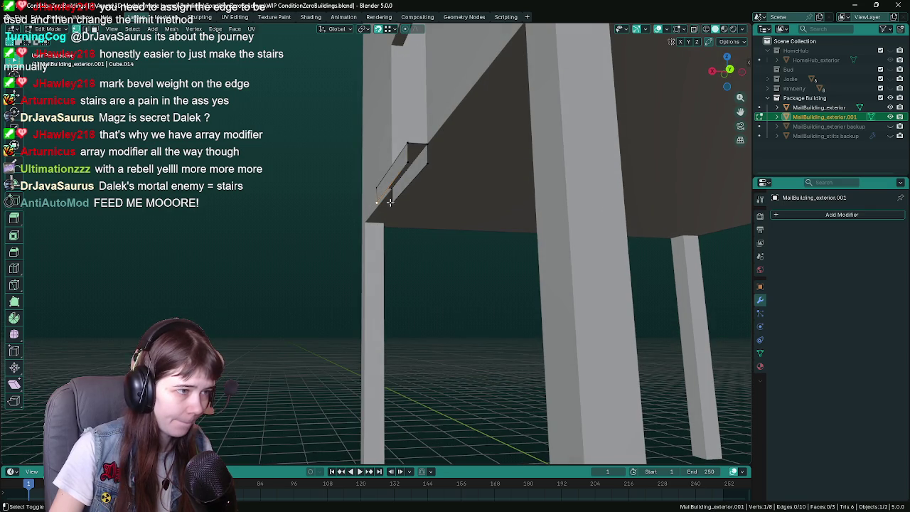
pyautogui.press('f')
pyautogui.click(410, 153)
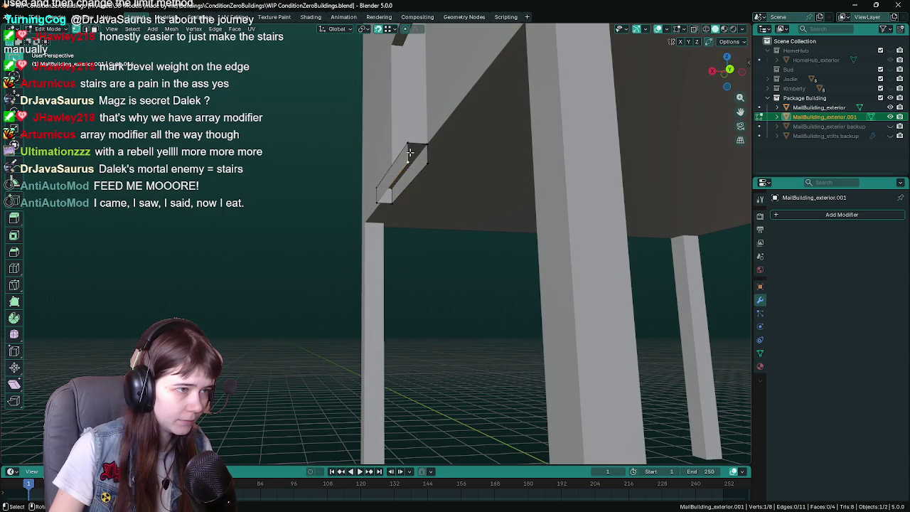
pyautogui.press('f')
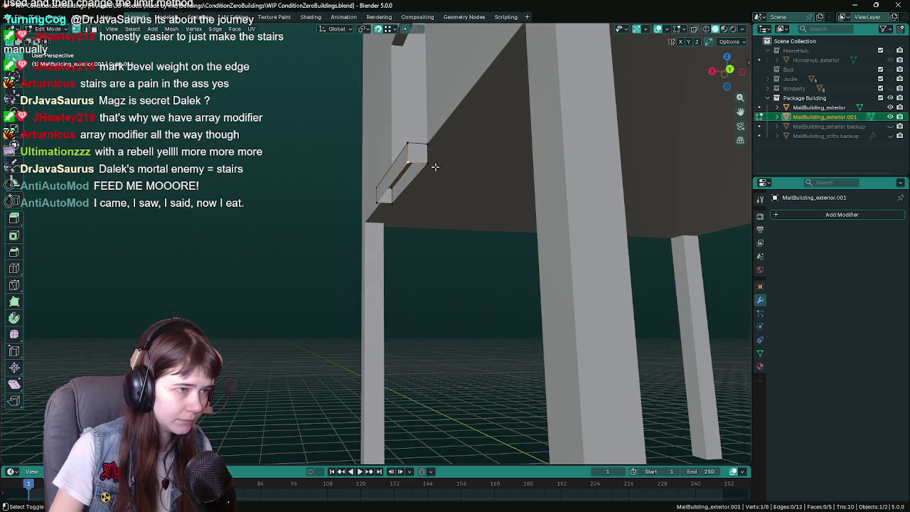
pyautogui.keyDown('shift'); pyautogui.click(381, 201); pyautogui.keyUp('shift')
pyautogui.press('Tab')
pyautogui.hotkey('ctrl', 's')
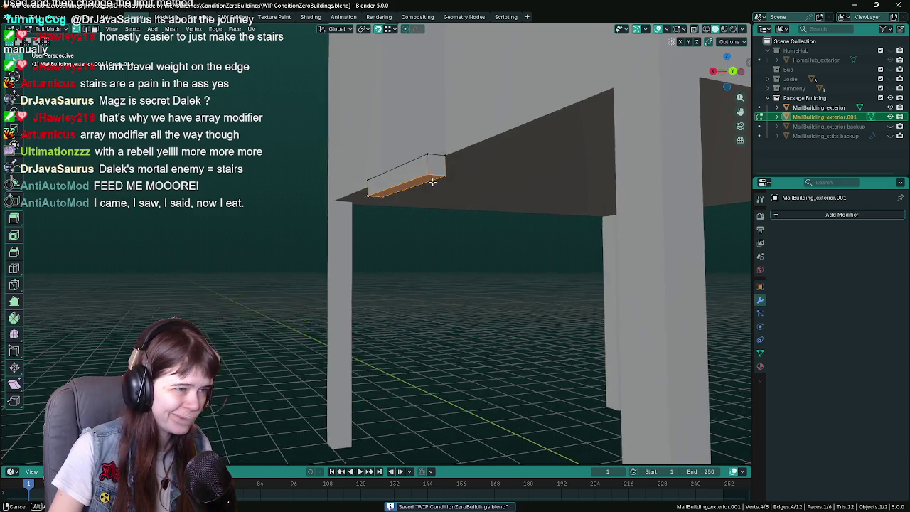
pyautogui.moveTo(427, 228); pyautogui.dragTo(537, 229, button='middle')
# - Add an Array modifier to the step object
pyautogui.click(811, 214)
pyautogui.moveTo(777, 223)
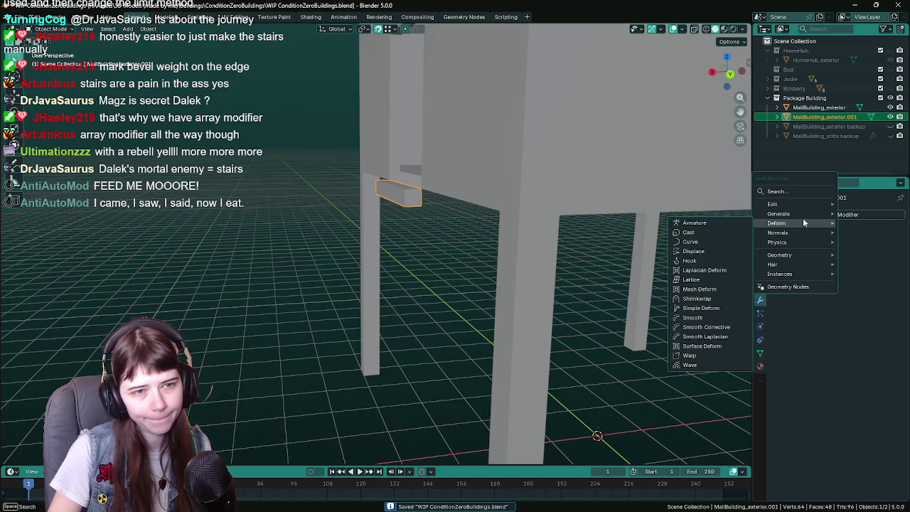
pyautogui.click(714, 218)
pyautogui.moveTo(450, 243); pyautogui.dragTo(486, 213, button='middle')
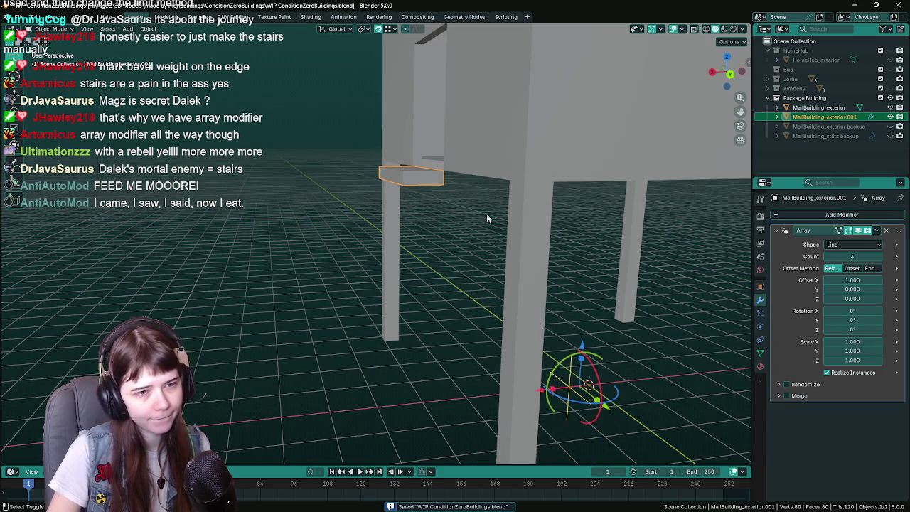
pyautogui.moveTo(684, 290)
pyautogui.mouseDown(button='middle')
pyautogui.moveTo(670, 275)
pyautogui.moveTo(602, 299)
pyautogui.mouseUp(button='middle')
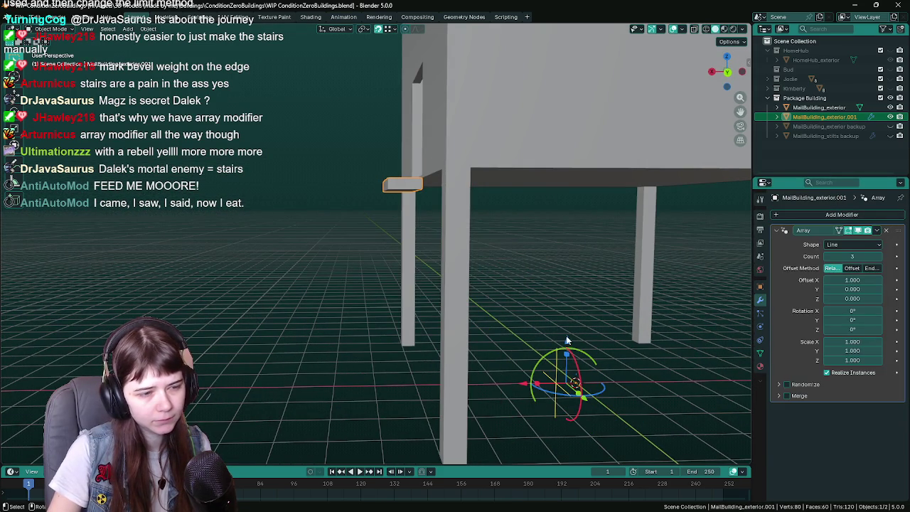
# - Set the array's Z offset to -1 so each copy steps downward
pyautogui.moveTo(567, 342); pyautogui.dragTo(567, 348)
pyautogui.scroll(3, 546, 293)
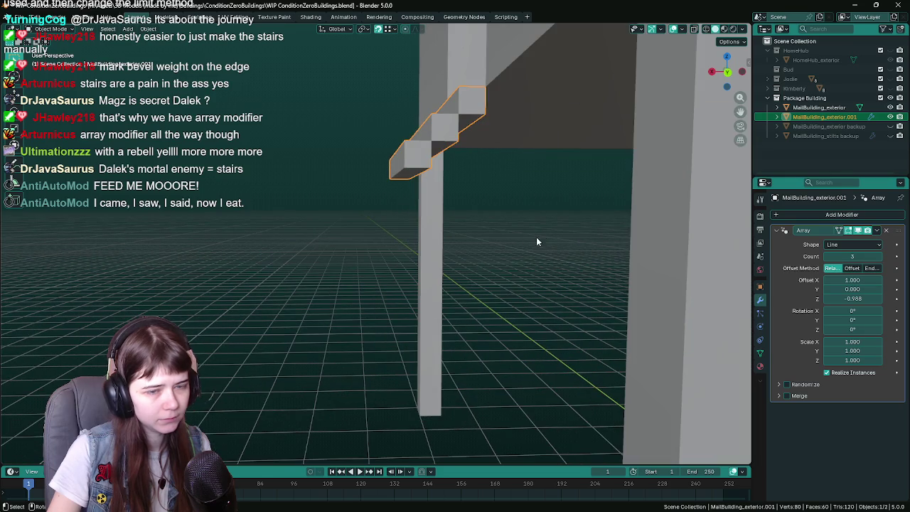
pyautogui.moveTo(853, 298); pyautogui.dragTo(857, 299)
pyautogui.click(853, 299)
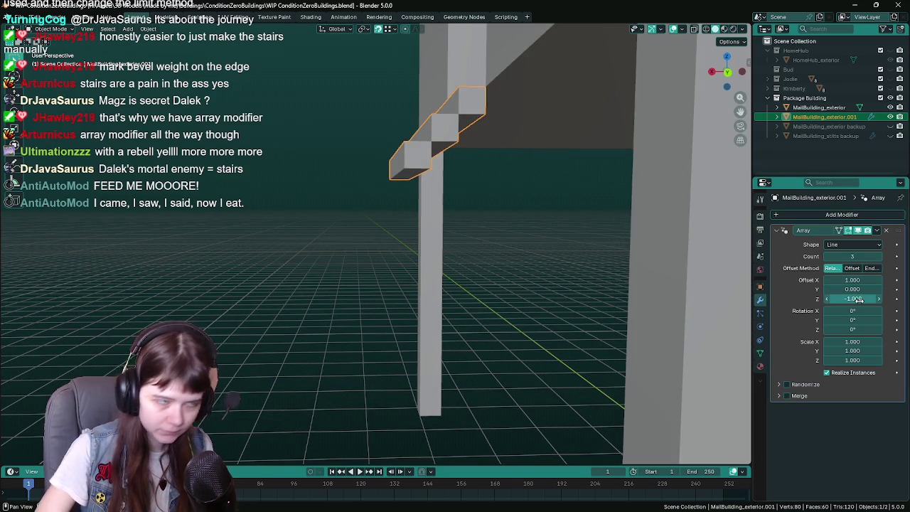
pyautogui.write('-1')
pyautogui.press('Return')
# - Raise the array count to 12 and check the stairs in orthographic front and right views
pyautogui.click(879, 257)
pyautogui.click(879, 257)
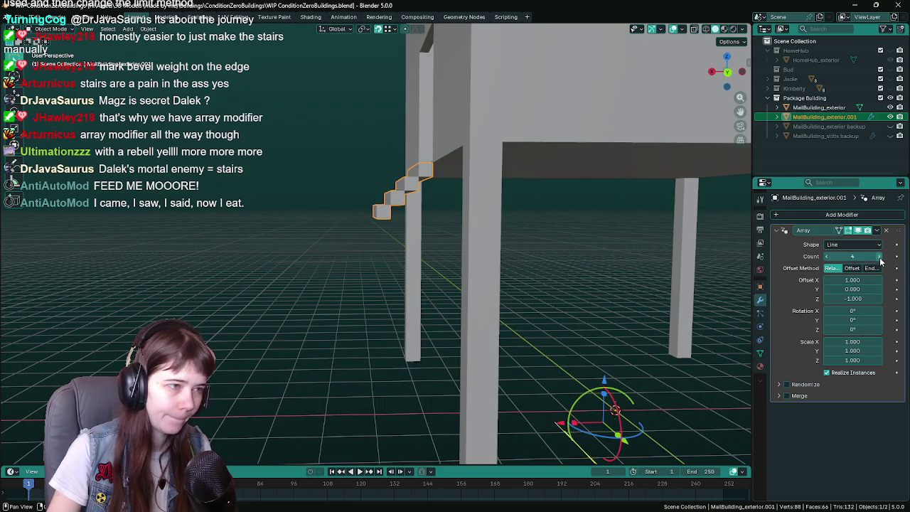
pyautogui.click(880, 257)
pyautogui.click(879, 257)
pyautogui.click(879, 257)
pyautogui.click(880, 257)
pyautogui.click(879, 257)
pyautogui.click(880, 257)
pyautogui.click(879, 257)
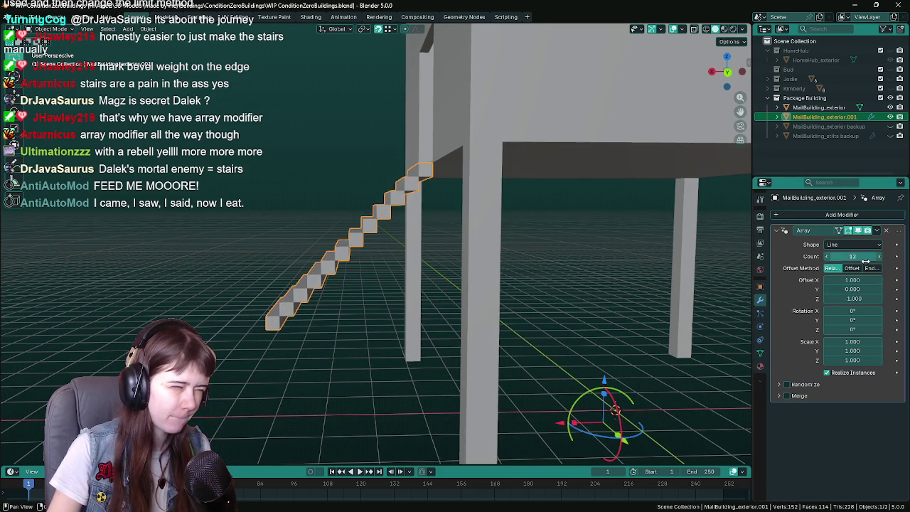
pyautogui.press('KP_1')
pyautogui.press('KP_3')
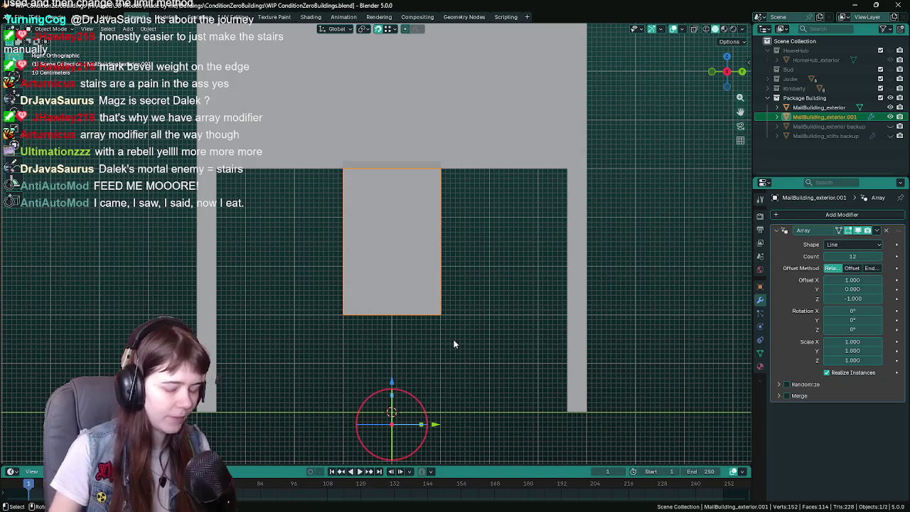
# - Set the Array count to 20 steps, then enter Edit Mode on the base step
pyautogui.press('ctrl+KP_1')
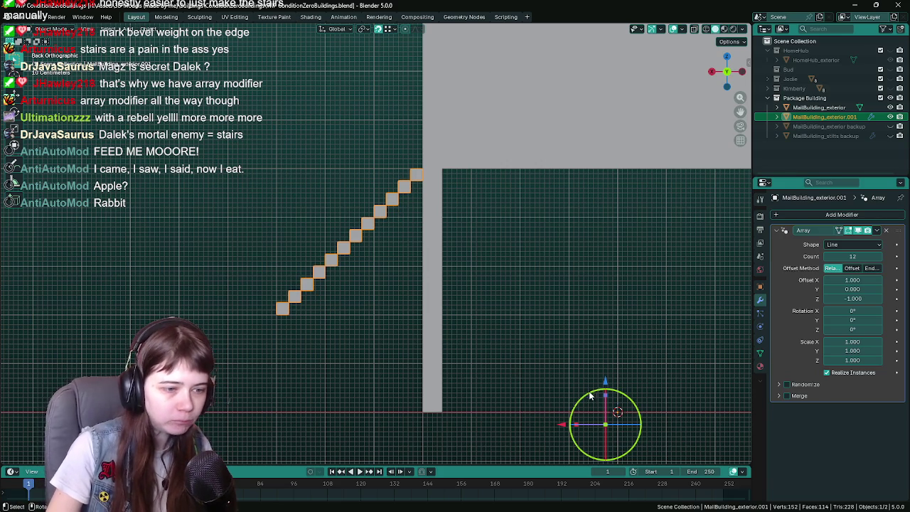
pyautogui.moveTo(853, 256); pyautogui.dragTo(880, 259)
pyautogui.click(880, 259)
pyautogui.click(879, 259)
pyautogui.click(880, 259)
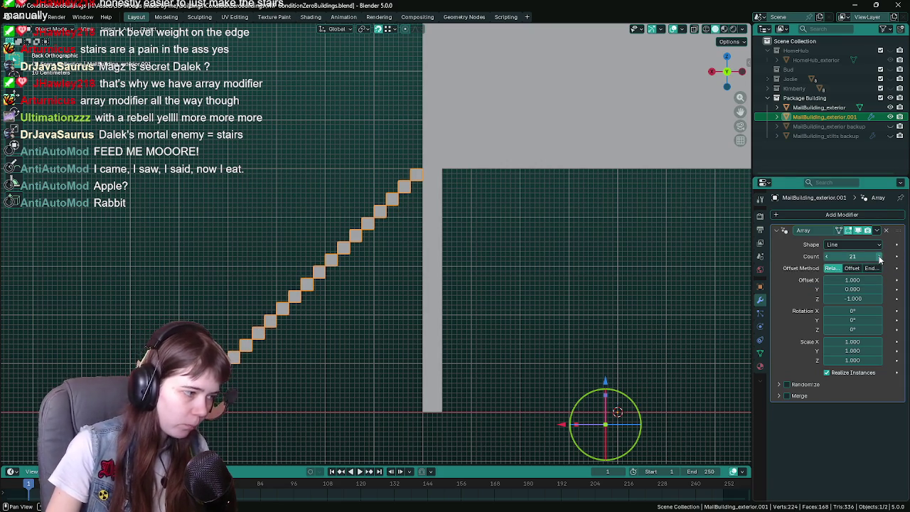
pyautogui.click(827, 256)
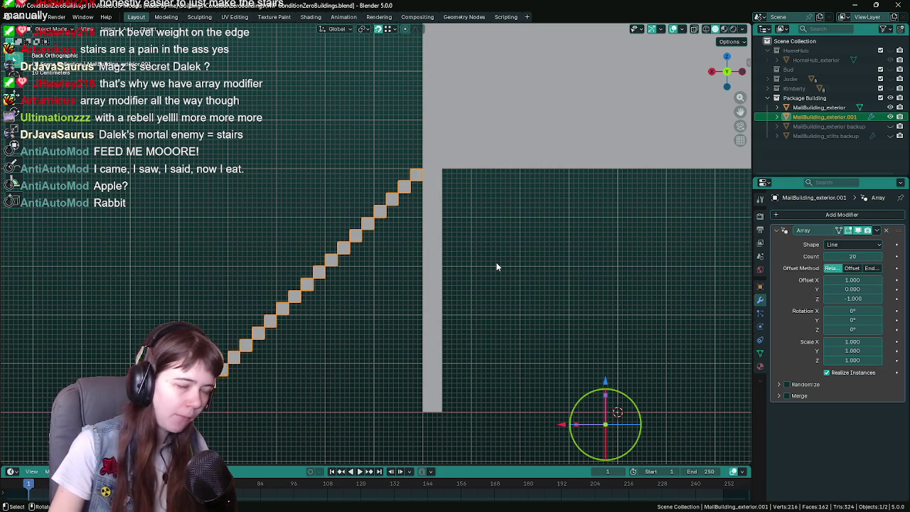
pyautogui.moveTo(496, 263); pyautogui.dragTo(388, 244, button='middle')
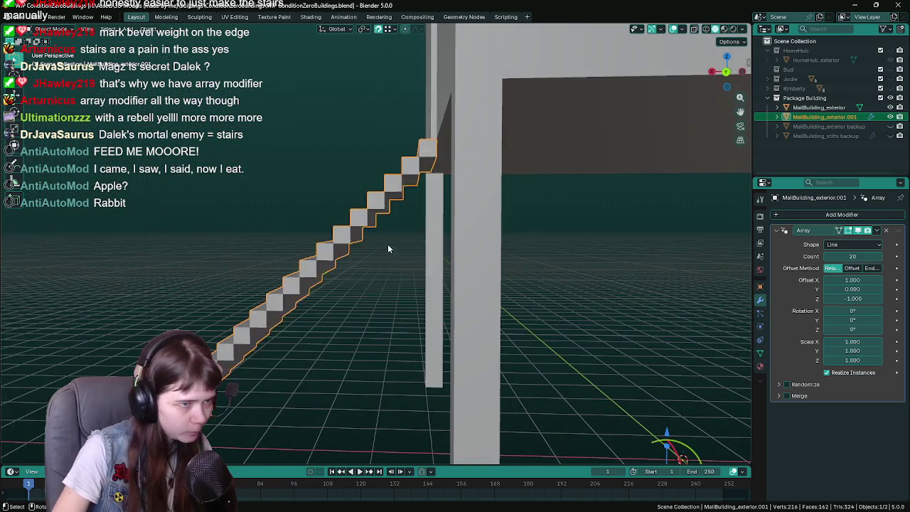
pyautogui.press('Tab')
# - Raise the base step 0.5 along Z, then revert to the lower, shallower steps
pyautogui.write('gz')
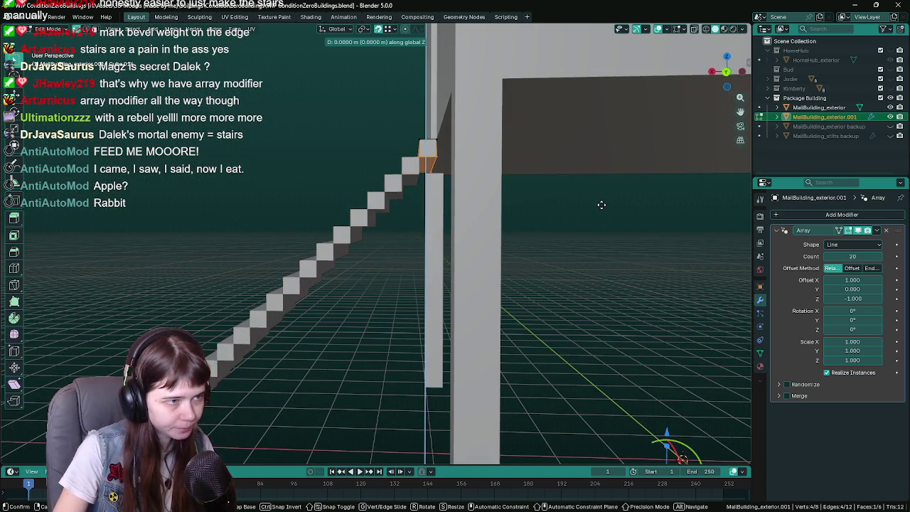
pyautogui.write('0.5')
pyautogui.press('Return')
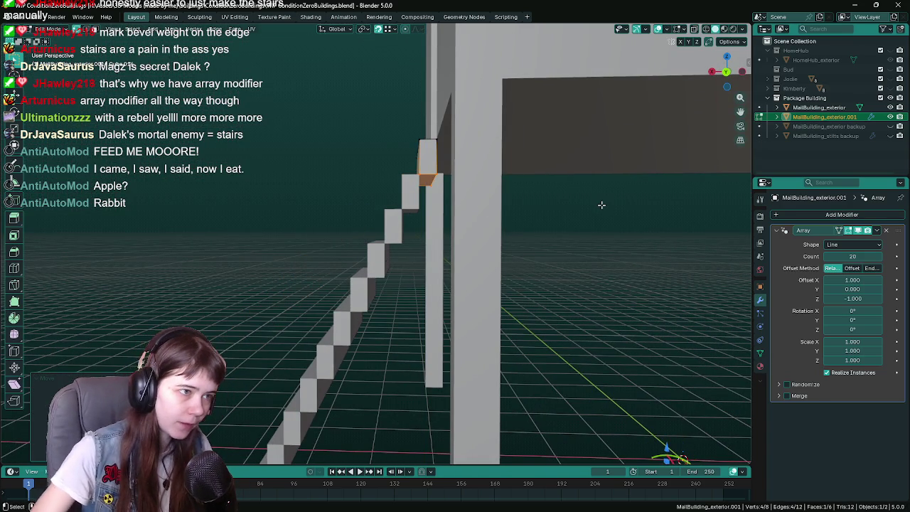
pyautogui.scroll(-3, 485, 245)
pyautogui.moveTo(485, 245); pyautogui.dragTo(434, 293, button='middle')
pyautogui.scroll(3, 434, 292)
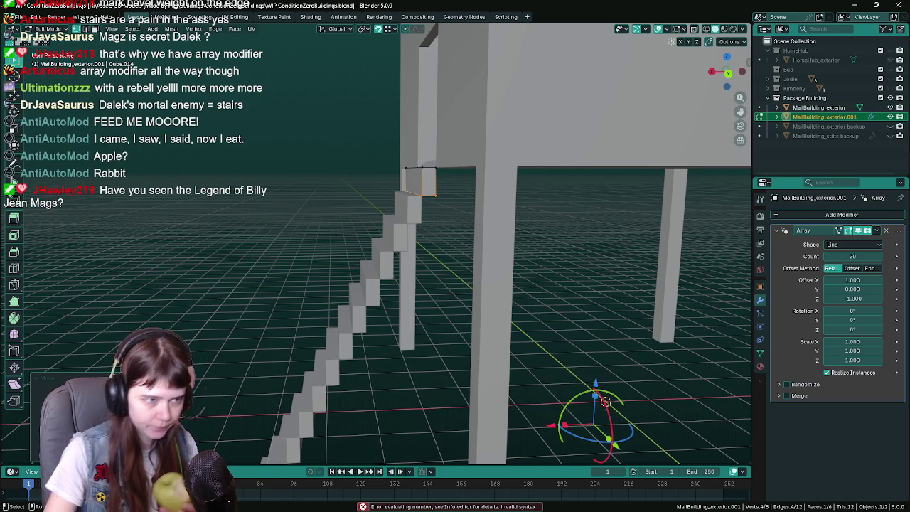
pyautogui.moveTo(260, 299); pyautogui.dragTo(266, 296, button='middle')
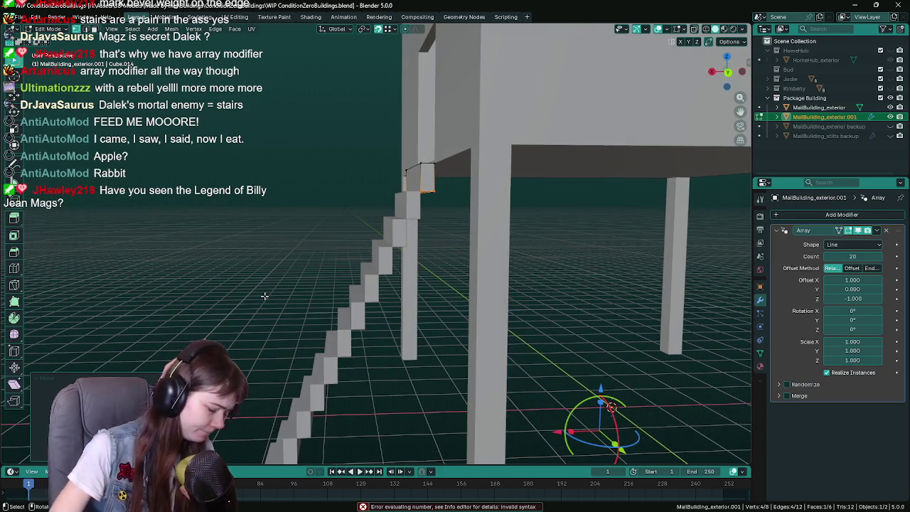
pyautogui.press('Return')
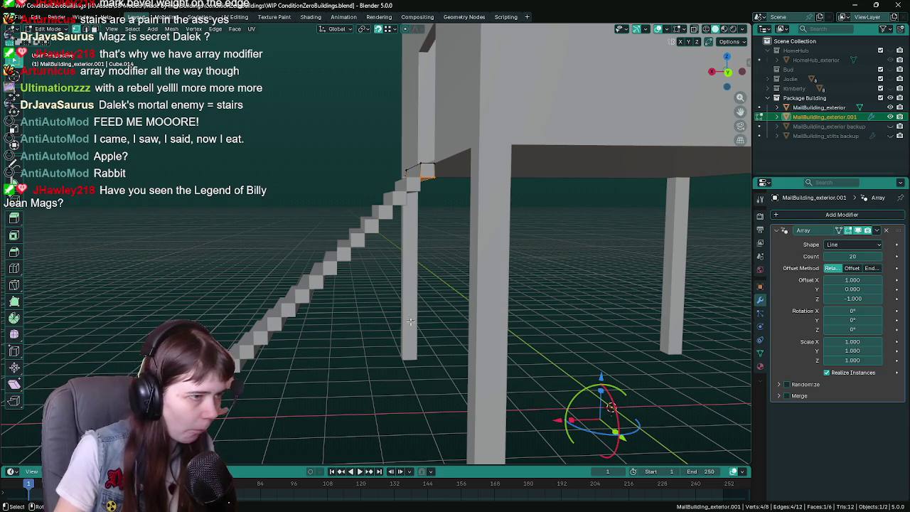
pyautogui.moveTo(264, 296); pyautogui.dragTo(445, 307, button='middle')
# - Save WIP ConditionZeroBuildings.blend with Ctrl+S
pyautogui.hotkey('ctrl', 's')
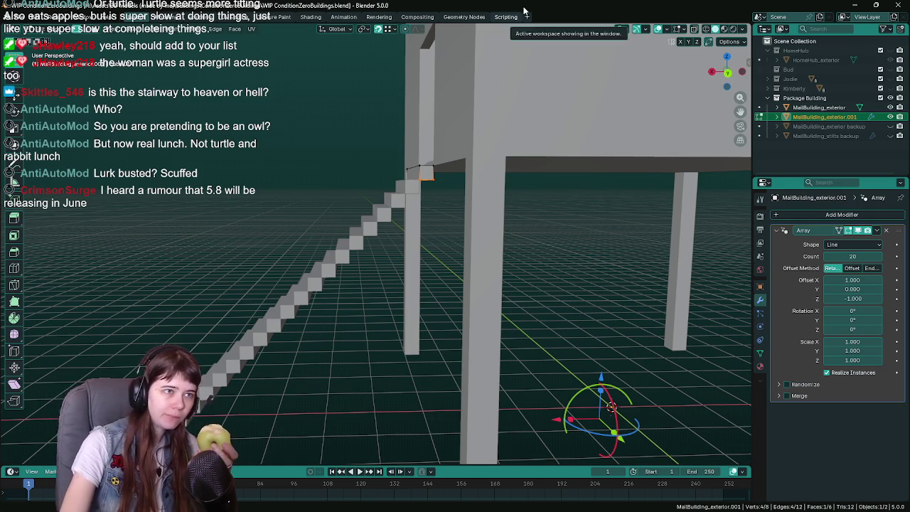
# - Raise the base step geometry 1 unit along Z
pyautogui.press('g')
pyautogui.press('z')
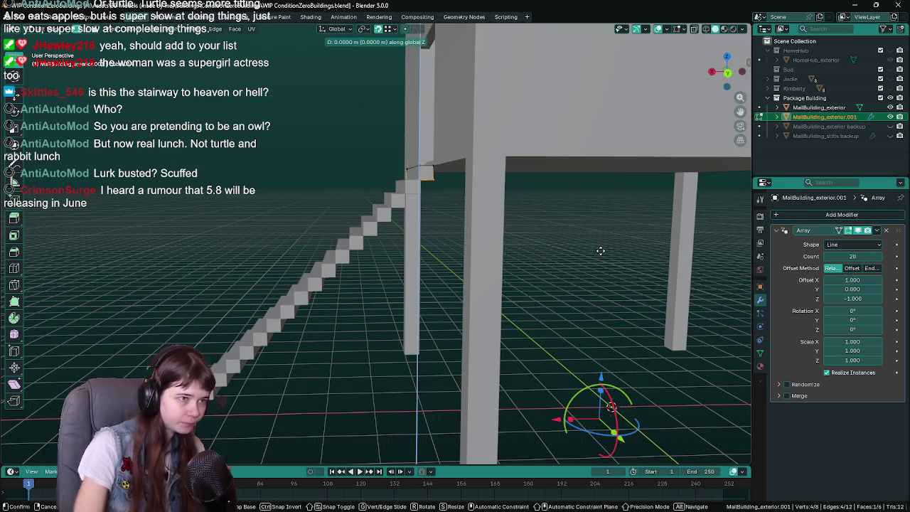
pyautogui.write('1')
pyautogui.press('Return')
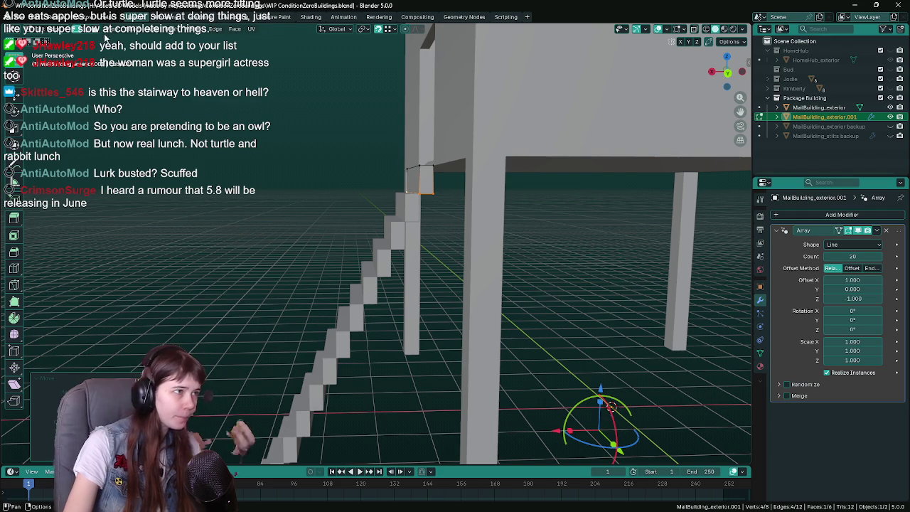
# - Move the staircase's top corner along the global X axis toward the building's side
pyautogui.click(413, 177)
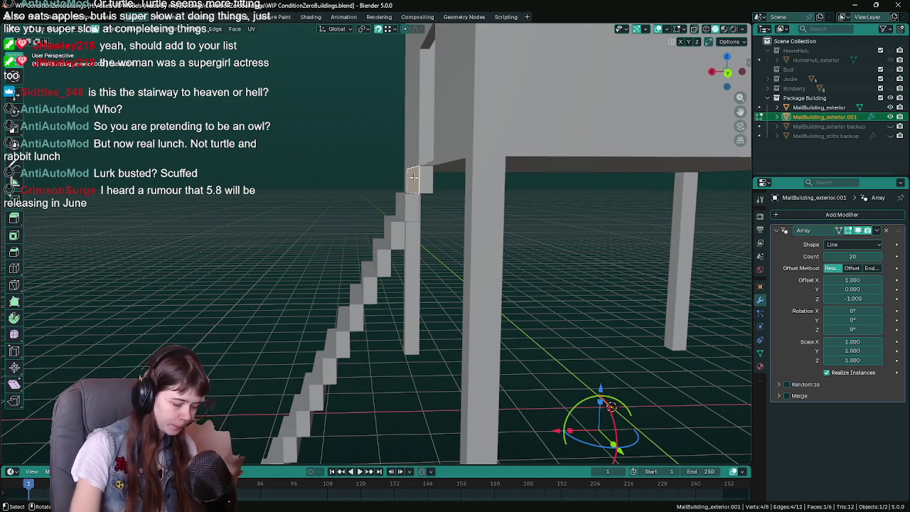
pyautogui.press('g')
pyautogui.press('x')
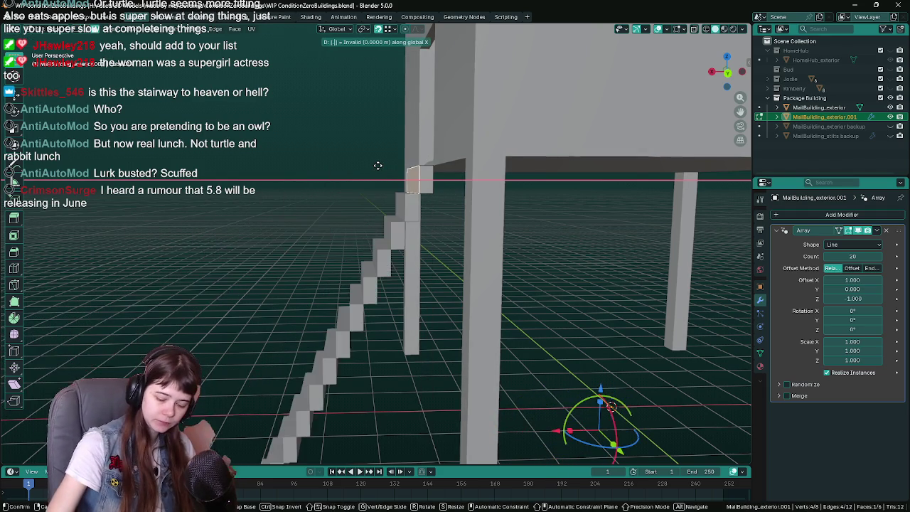
pyautogui.press('Escape')
# - Orbit around the staircase and pillars, including a straight front view, to check the steps
pyautogui.scroll(-5, 261, 172)
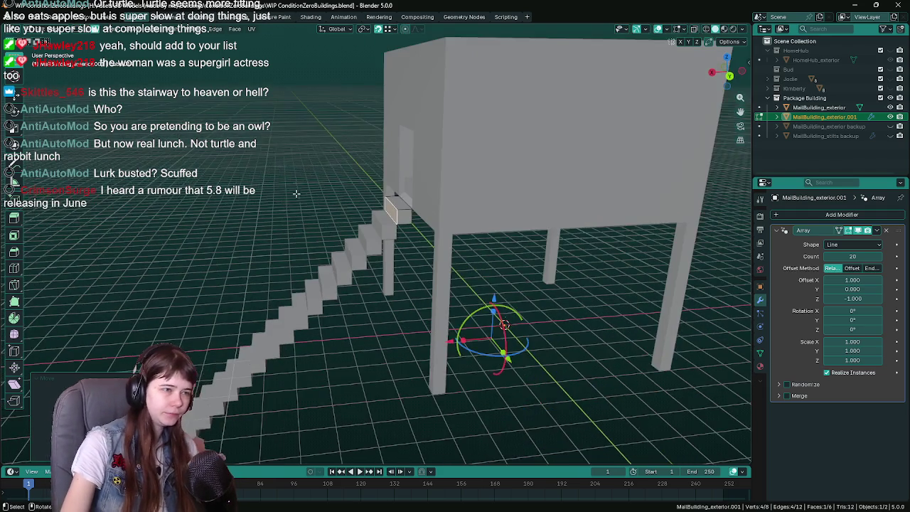
pyautogui.moveTo(296, 192); pyautogui.dragTo(290, 181, button='middle')
pyautogui.scroll(5, 478, 255)
pyautogui.moveTo(478, 255); pyautogui.dragTo(512, 257, button='middle')
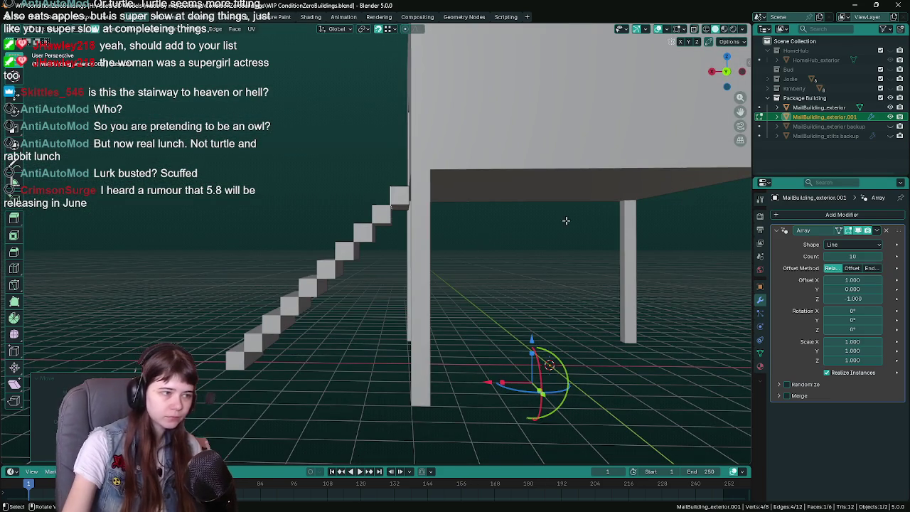
pyautogui.moveTo(426, 313); pyautogui.dragTo(399, 330, button='middle')
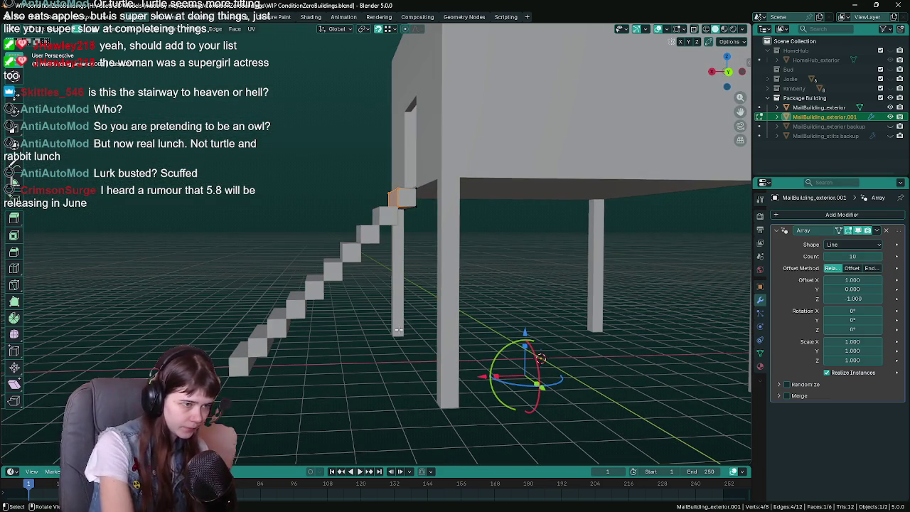
pyautogui.press('KP_1')
pyautogui.moveTo(396, 331)
pyautogui.mouseDown(button='middle')
pyautogui.moveTo(335, 309)
pyautogui.moveTo(152, 299)
pyautogui.moveTo(245, 274)
pyautogui.mouseUp(button='middle')
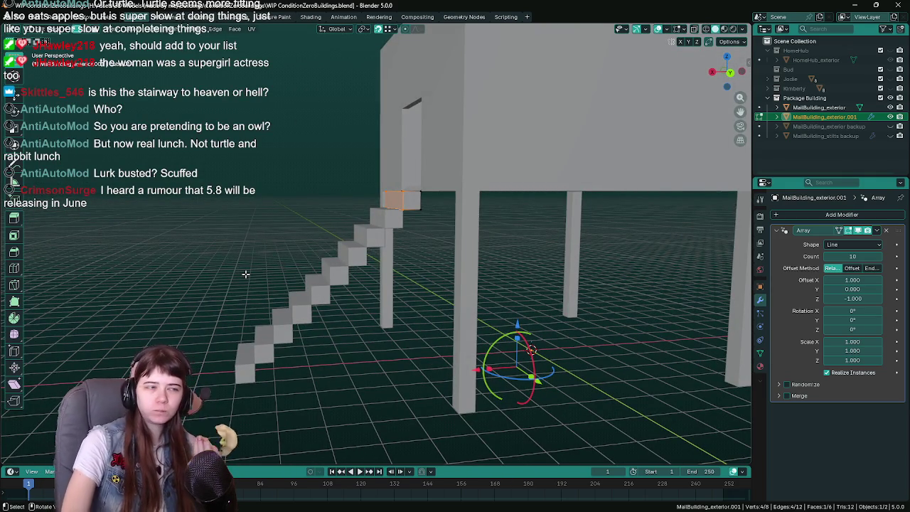
pyautogui.moveTo(319, 265)
pyautogui.mouseDown(button='middle')
pyautogui.moveTo(294, 268)
pyautogui.moveTo(369, 283)
pyautogui.moveTo(451, 335)
pyautogui.mouseUp(button='middle')
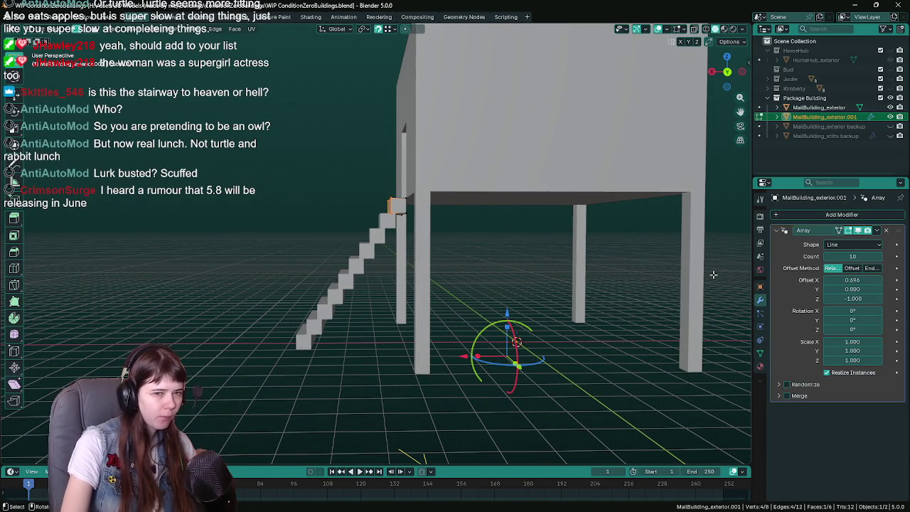
# - Set the Array relative X offset to 0.75, after trying 0 and 0.5
pyautogui.click(864, 279)
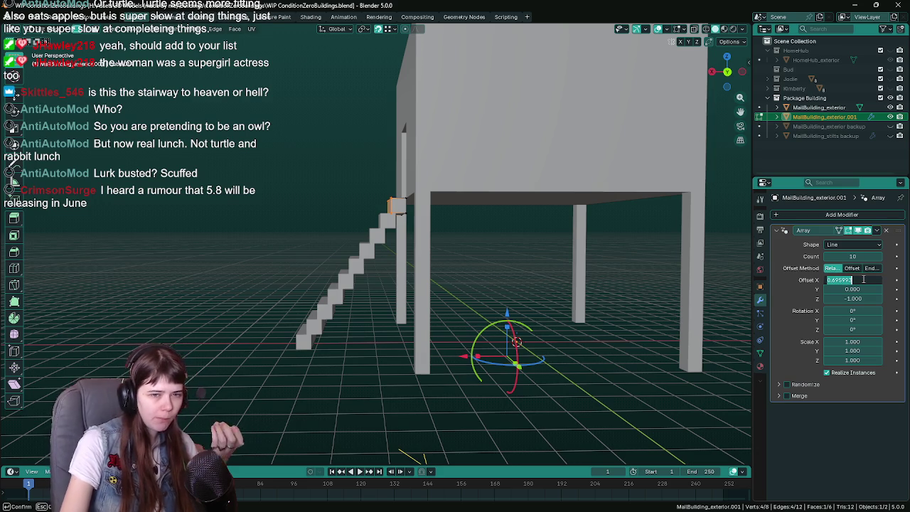
pyautogui.write('0')
pyautogui.press('Return')
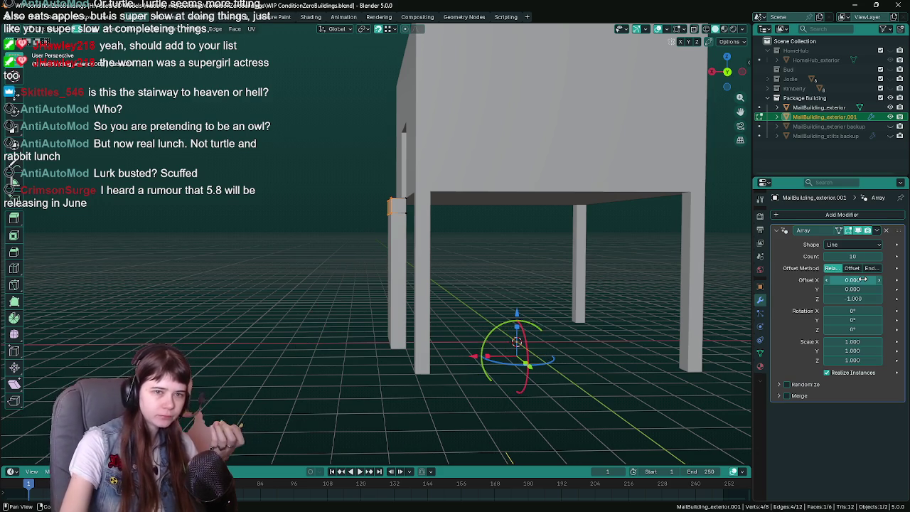
pyautogui.moveTo(857, 281)
pyautogui.mouseDown()
pyautogui.moveTo(882, 281)
pyautogui.moveTo(859, 282)
pyautogui.mouseUp()
pyautogui.click(858, 282)
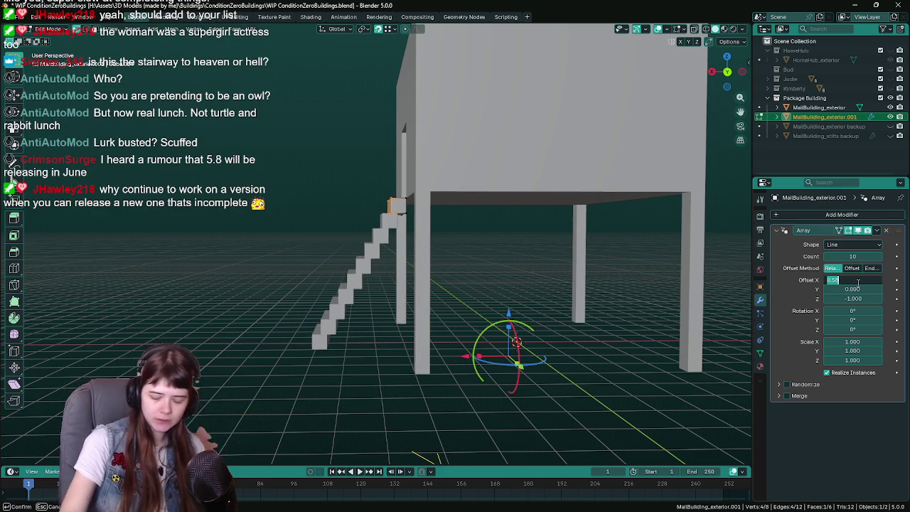
pyautogui.write('0.5')
pyautogui.press('Return')
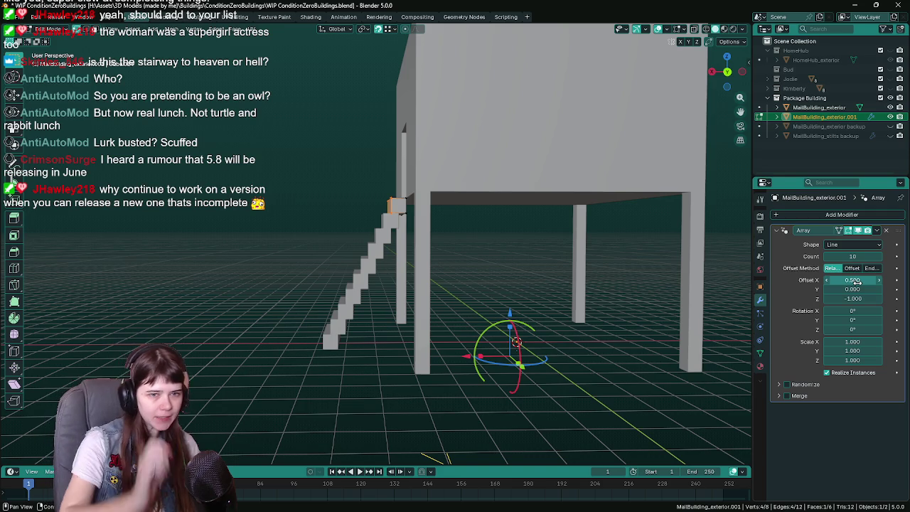
pyautogui.click(856, 281)
pyautogui.write('5')
pyautogui.press('Return')
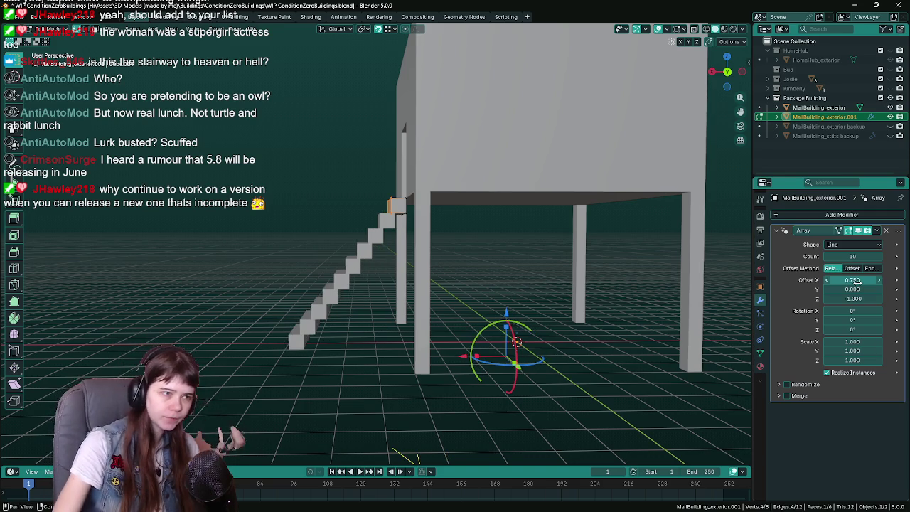
# - Orbit to inspect the spaced staircase from the stilts and from the front
pyautogui.scroll(4, 376, 283)
pyautogui.scroll(3, 376, 283)
pyautogui.scroll(-5, 376, 283)
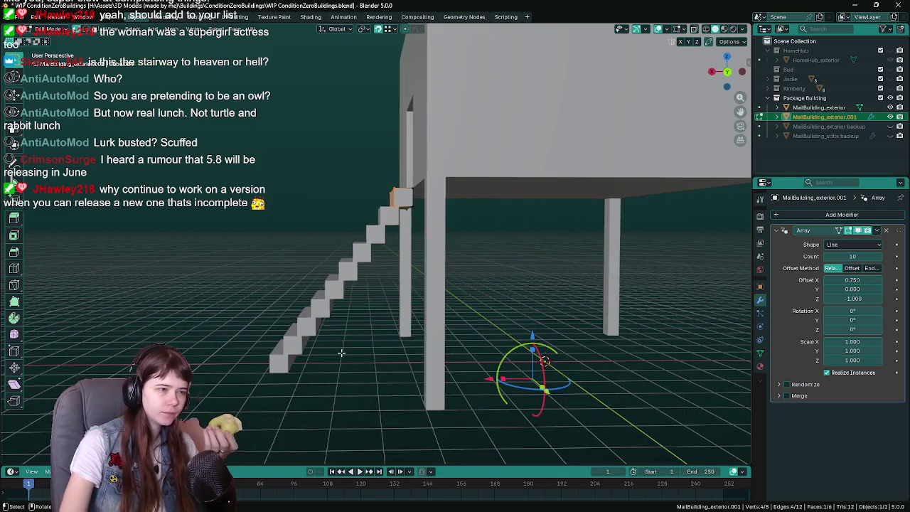
pyautogui.moveTo(377, 283)
pyautogui.mouseDown(button='middle')
pyautogui.moveTo(357, 333)
pyautogui.moveTo(376, 343)
pyautogui.mouseUp(button='middle')
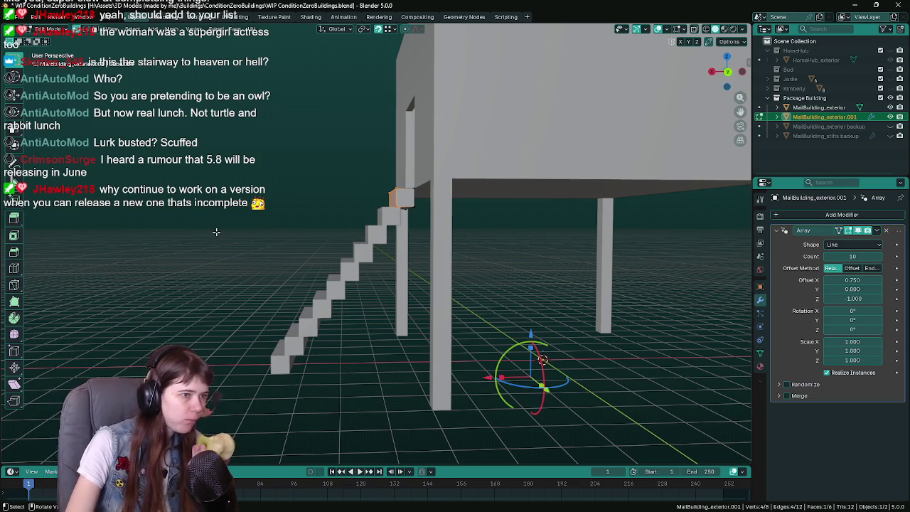
pyautogui.moveTo(376, 342)
pyautogui.mouseDown(button='middle')
pyautogui.moveTo(305, 239)
pyautogui.moveTo(227, 240)
pyautogui.mouseUp(button='middle')
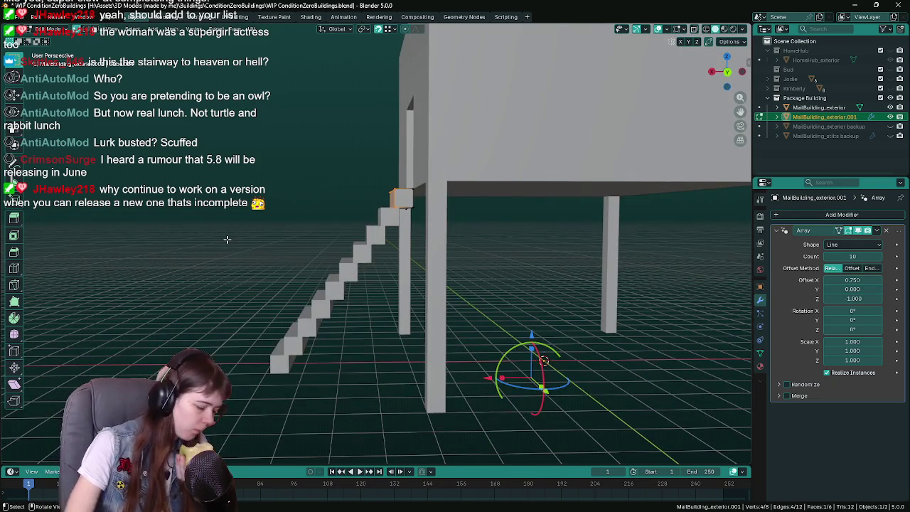
# - Rename MailBuilding_exterior.001 to MailBuilding_stairs in the Outliner, saving before and after
pyautogui.hotkey('ctrl', 's')
pyautogui.moveTo(181, 229); pyautogui.dragTo(248, 245, button='middle')
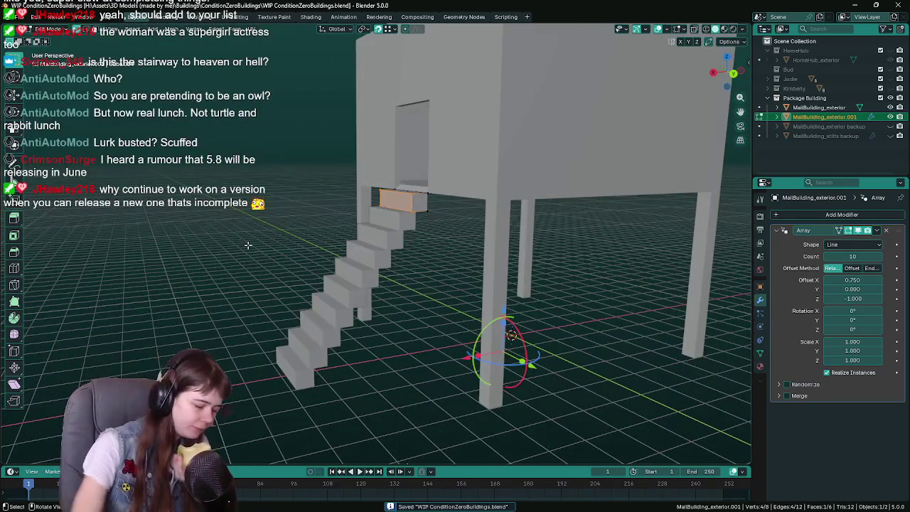
pyautogui.press('Tab')
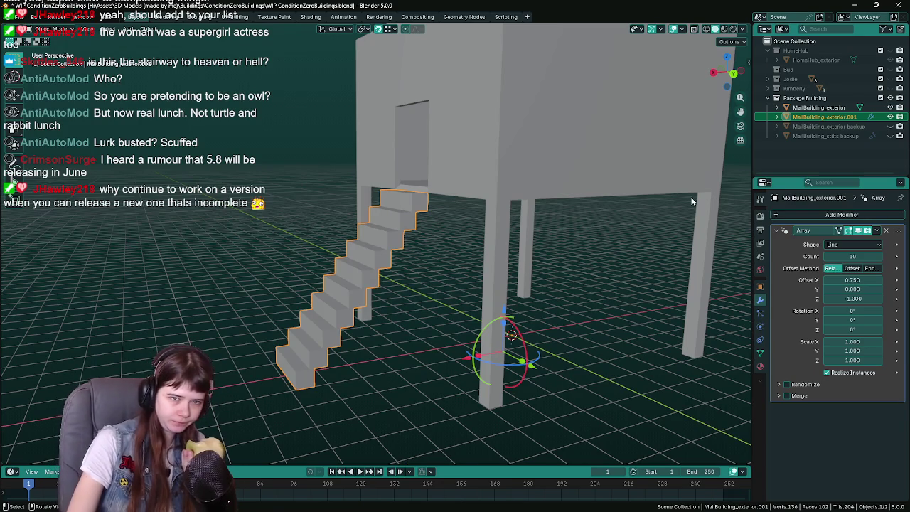
pyautogui.doubleClick(825, 116)
pyautogui.moveTo(827, 117); pyautogui.dragTo(857, 116)
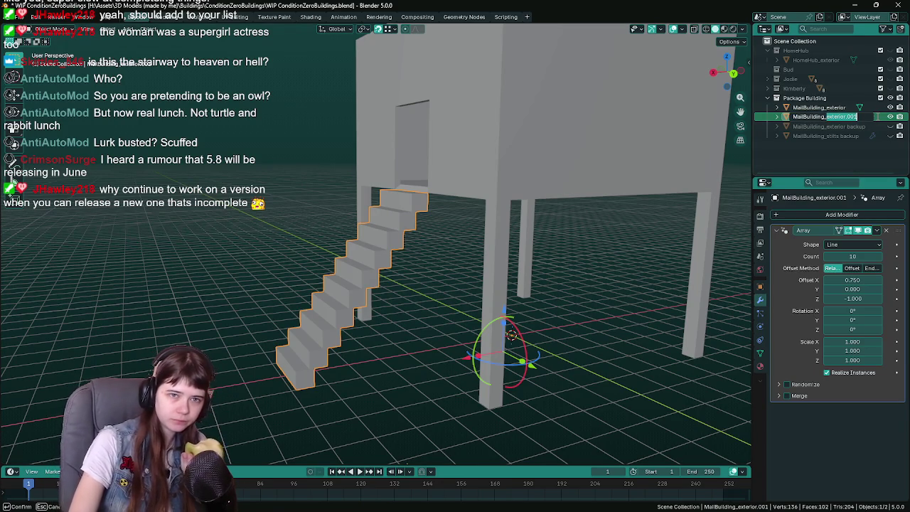
pyautogui.write('stairs')
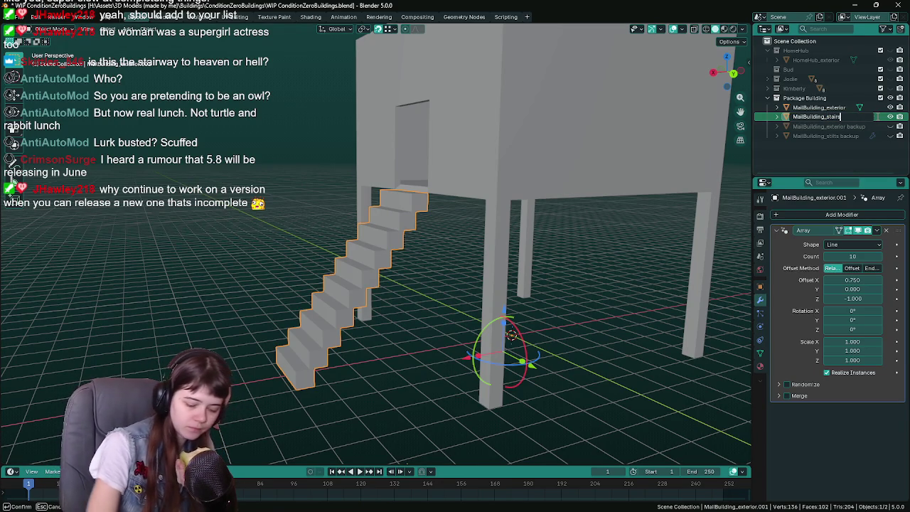
pyautogui.press('Return')
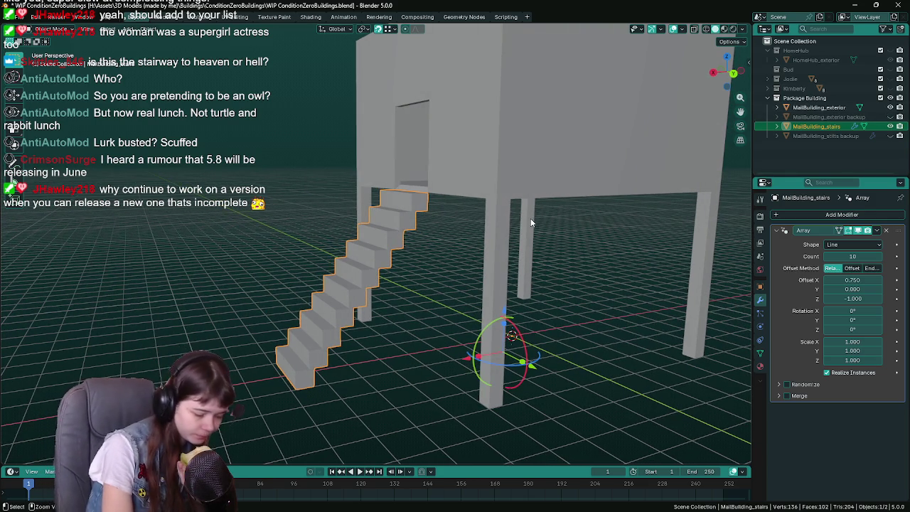
pyautogui.hotkey('ctrl', 's')
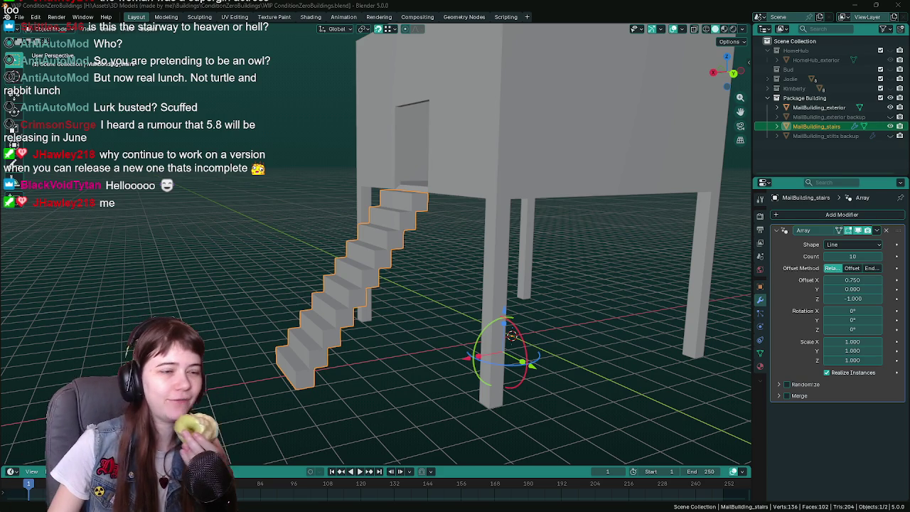
pyautogui.moveTo(500, 240)
pyautogui.mouseDown(button='middle')
pyautogui.moveTo(478, 233)
pyautogui.moveTo(602, 319)
pyautogui.moveTo(623, 318)
pyautogui.mouseUp(button='middle')
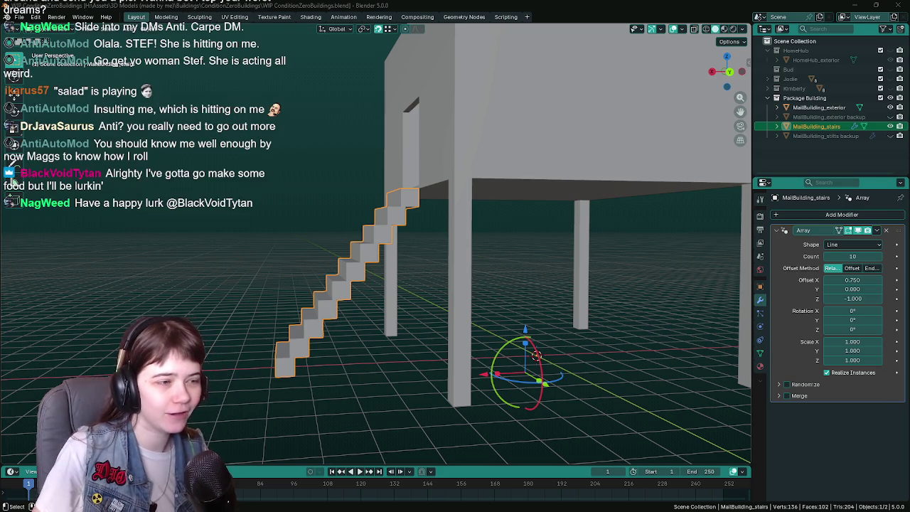
# - Save, duplicate the arrayed stairs in place, and apply the Array modifier on one copy
pyautogui.moveTo(378, 246)
pyautogui.mouseDown(button='middle')
pyautogui.moveTo(431, 258)
pyautogui.moveTo(412, 256)
pyautogui.mouseUp(button='middle')
pyautogui.hotkey('ctrl', 's')
pyautogui.press('Tab')
pyautogui.press('Tab')
pyautogui.moveTo(478, 232); pyautogui.dragTo(465, 253, button='middle')
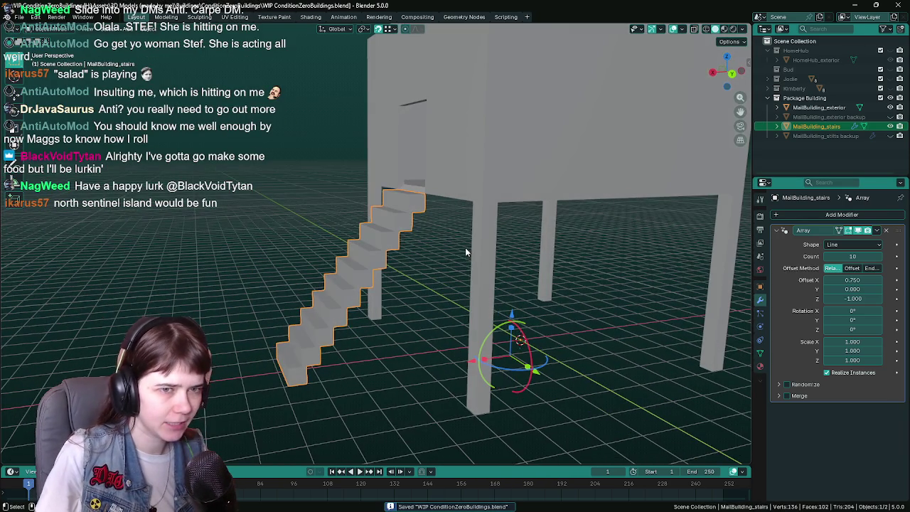
pyautogui.hotkey('shift', 'd')
pyautogui.press('Escape')
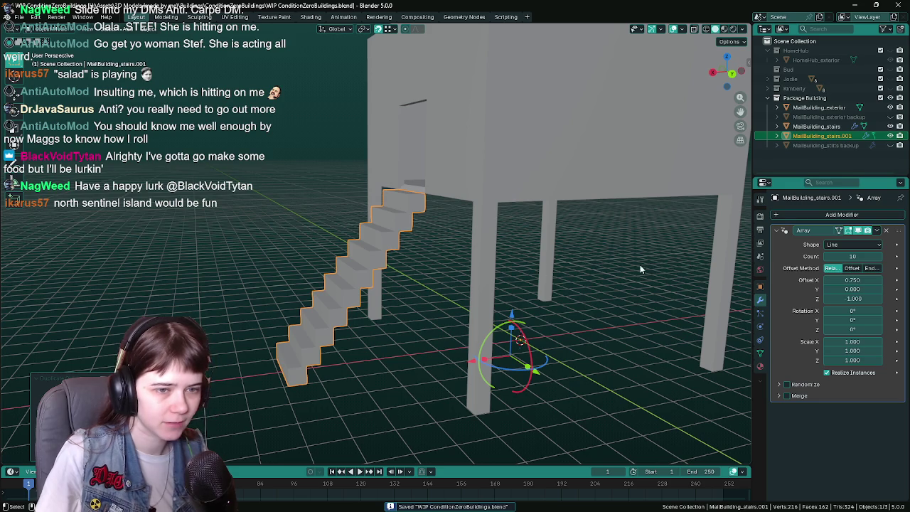
pyautogui.hotkey('ctrl', 'a')
pyautogui.press('Escape')
pyautogui.hotkey('ctrl', 'a')
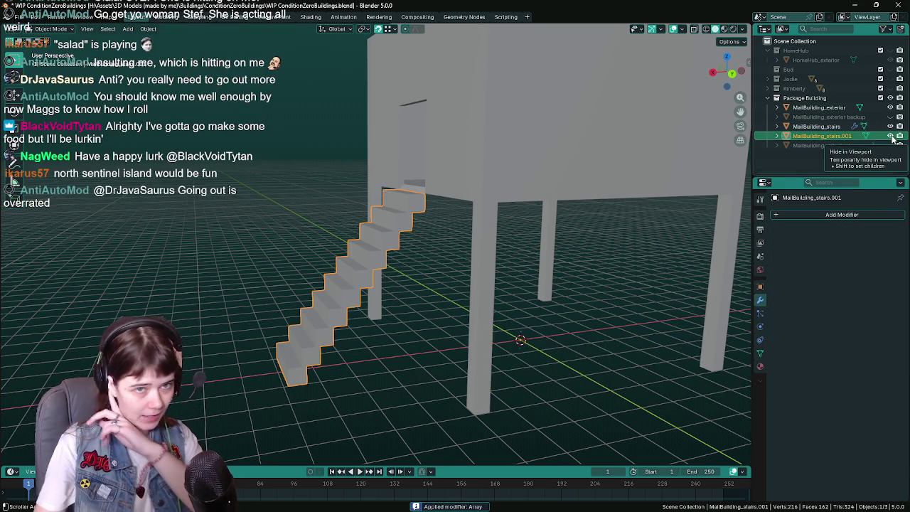
# - Name the applied copy MailBuilding_stairs and the still-arrayed copy 'MailBuilding_stairs backup'
pyautogui.doubleClick(856, 136)
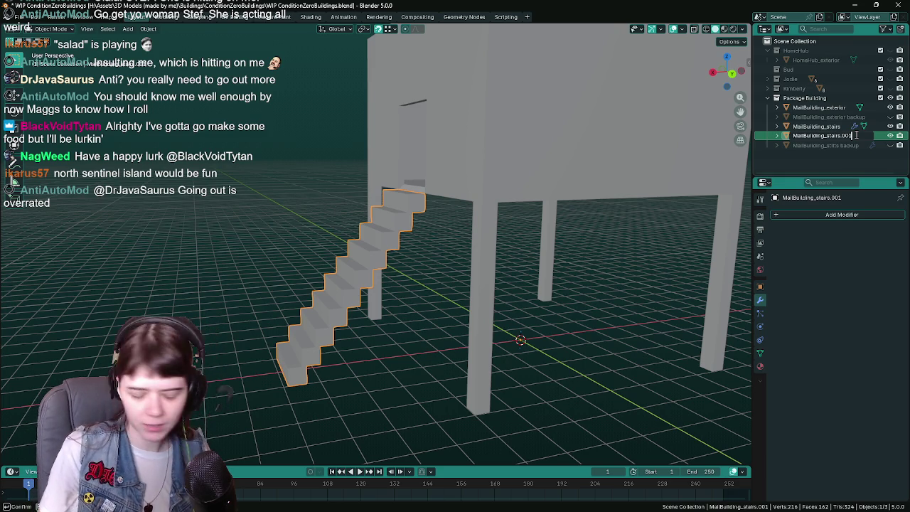
pyautogui.press('Return')
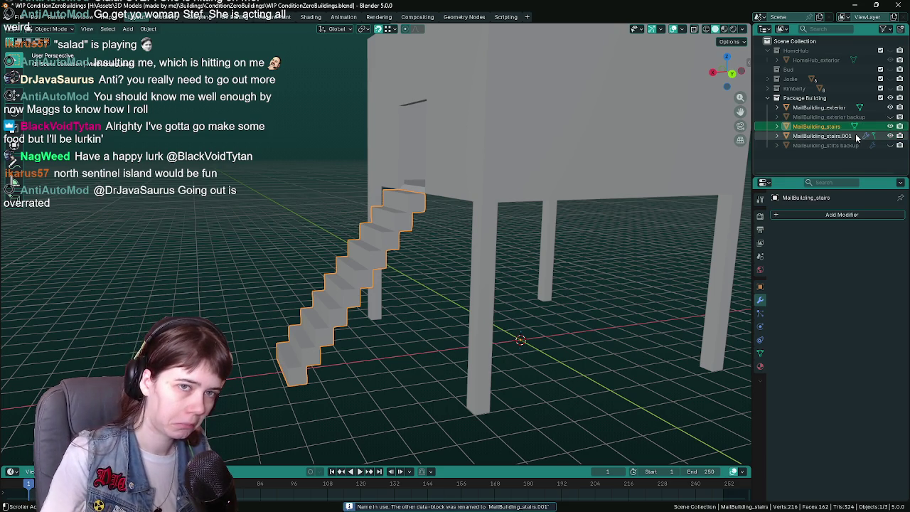
pyautogui.doubleClick(846, 127)
pyautogui.click(850, 136)
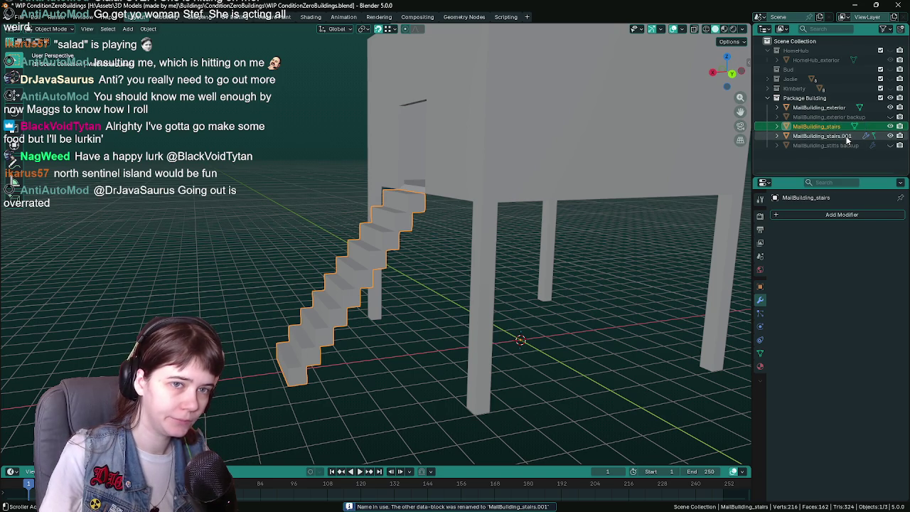
pyautogui.click(851, 136)
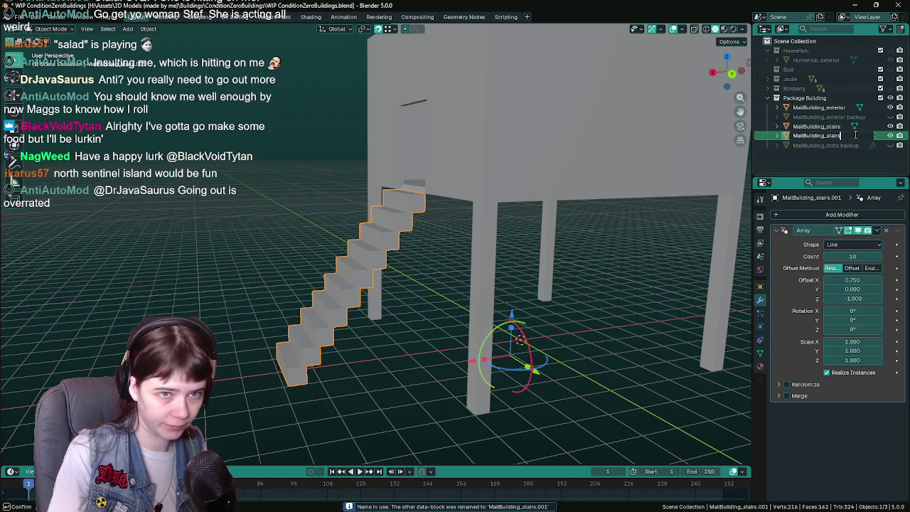
pyautogui.write(' ba')
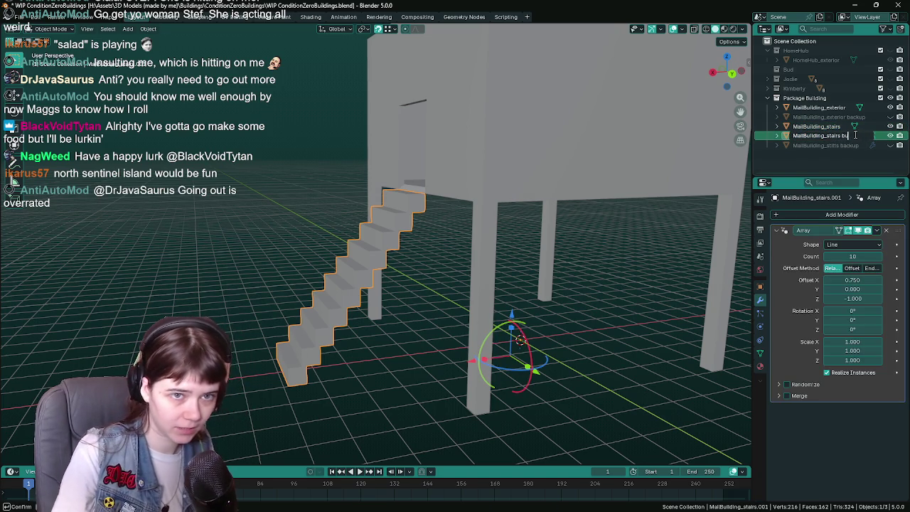
pyautogui.write('ackup')
pyautogui.press('Return')
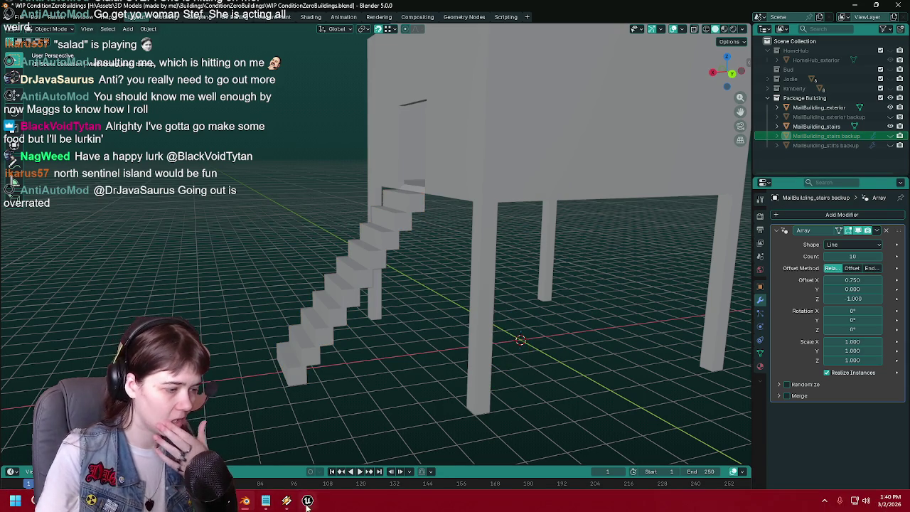
pyautogui.click(308, 501)
pyautogui.moveTo(461, 319); pyautogui.dragTo(461, 319, button='right')
pyautogui.moveTo(519, 260); pyautogui.dragTo(520, 260, button='right')
pyautogui.hotkey('ctrl', 'space')
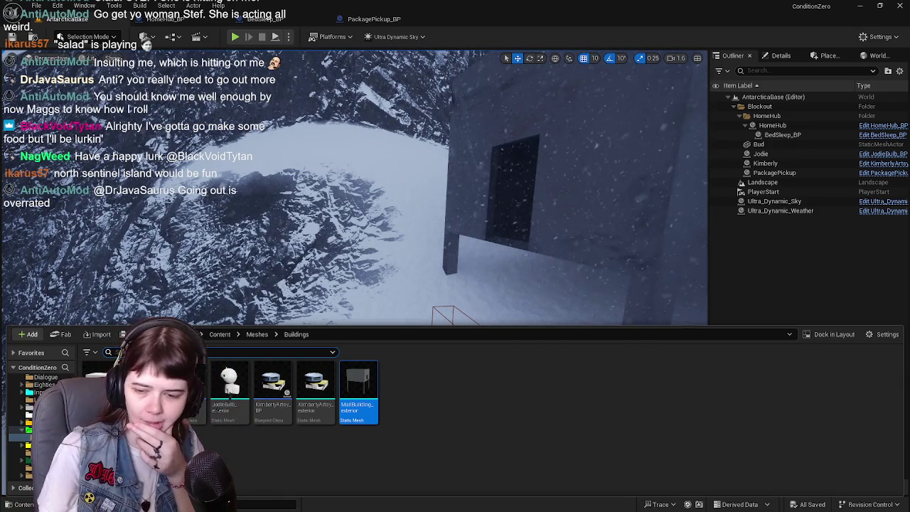
# - Join the working stairs into the mall building exterior and save the file
pyautogui.hotkey('alt', 'Tab')
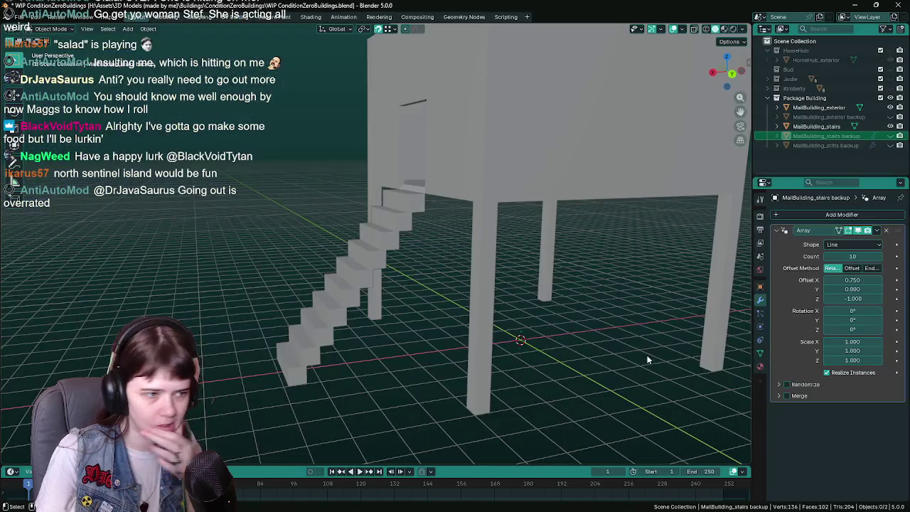
pyautogui.moveTo(429, 275)
pyautogui.mouseDown(button='middle')
pyautogui.moveTo(424, 235)
pyautogui.moveTo(463, 242)
pyautogui.mouseUp(button='middle')
pyautogui.click(420, 226)
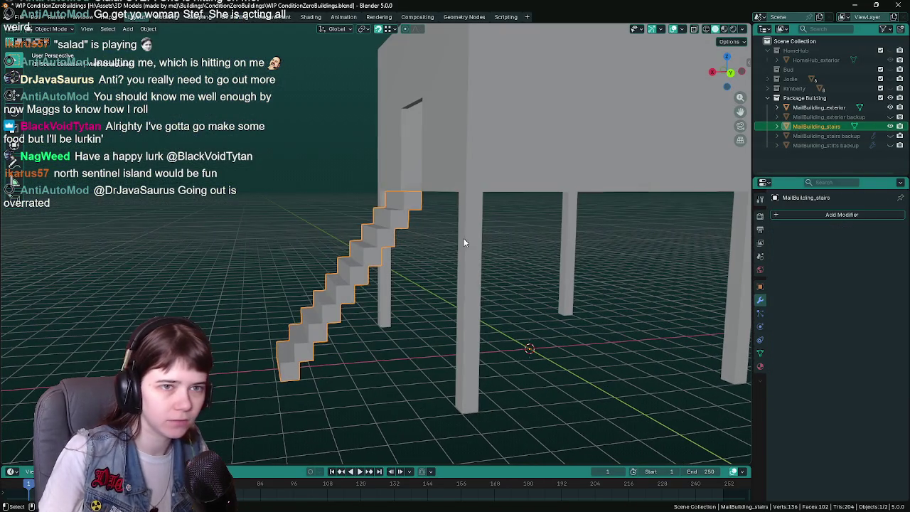
pyautogui.keyDown('shift'); pyautogui.click(485, 139); pyautogui.keyUp('shift')
pyautogui.hotkey('ctrl', 'j')
pyautogui.hotkey('ctrl', 's')
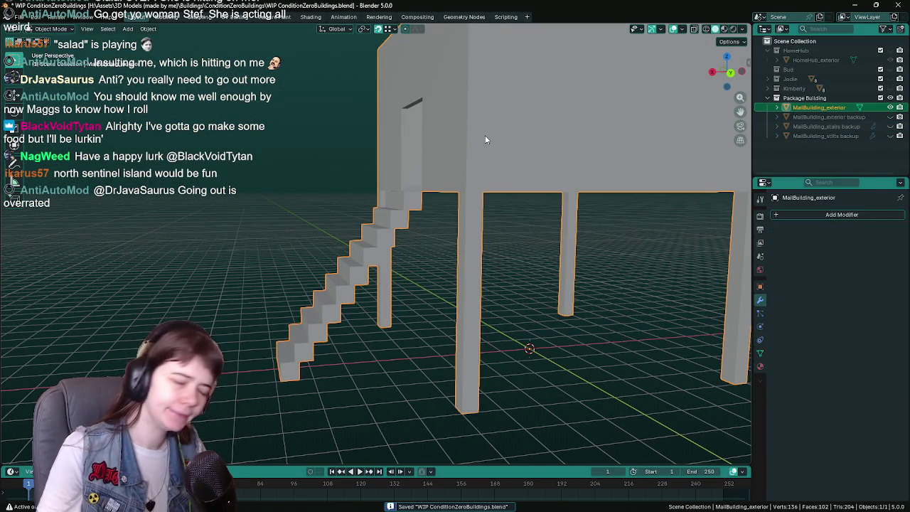
# - Export the building to MallBuilding_exterior.fbx with Selected Objects and Mesh
pyautogui.moveTo(485, 140); pyautogui.dragTo(481, 266, button='middle')
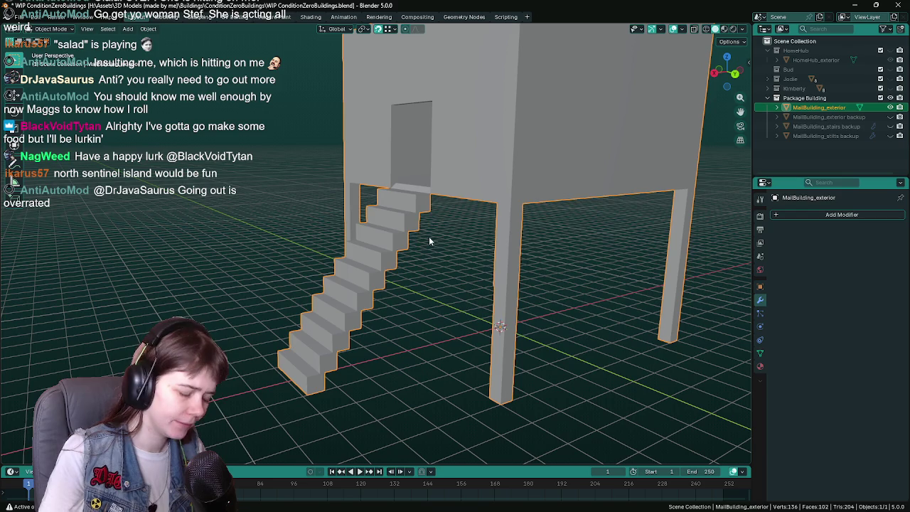
pyautogui.press('q')
pyautogui.click(429, 236)
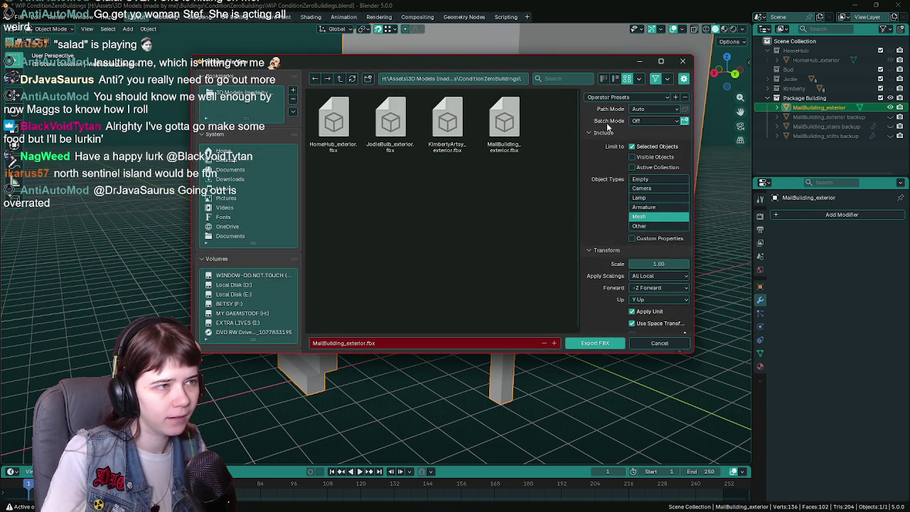
pyautogui.click(591, 342)
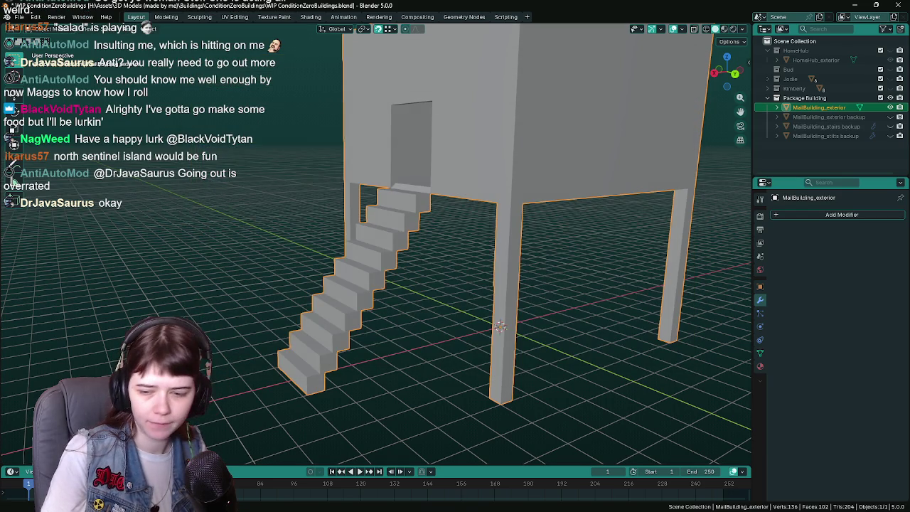
# - In Unreal, reimport the MallBuilding asset from the new FBX
pyautogui.hotkey('alt', 'Tab')
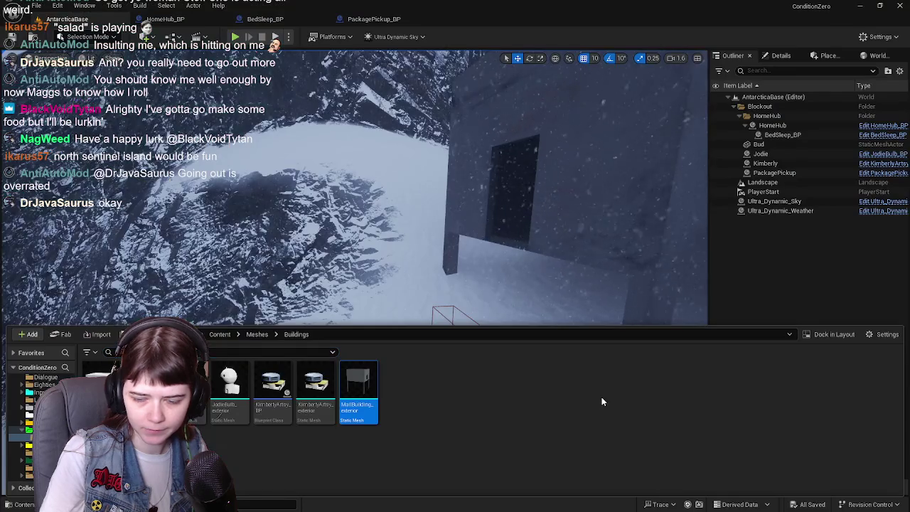
pyautogui.rightClick(365, 390)
pyautogui.click(402, 102)
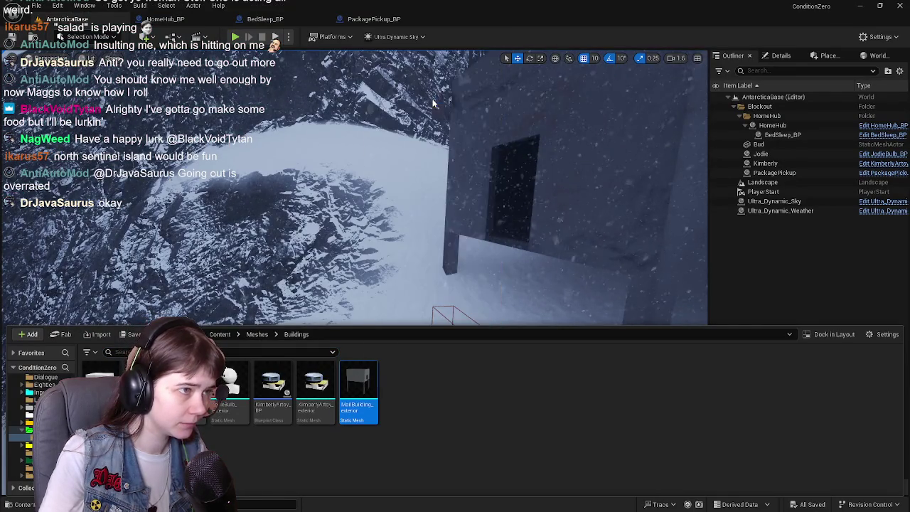
# - Fly the camera in to inspect the stairs, then return to the building in Blender
pyautogui.moveTo(646, 224)
pyautogui.mouseDown(button='right')
pyautogui.moveTo(612, 242)
pyautogui.moveTo(484, 206)
pyautogui.moveTo(455, 256)
pyautogui.mouseUp(button='right')
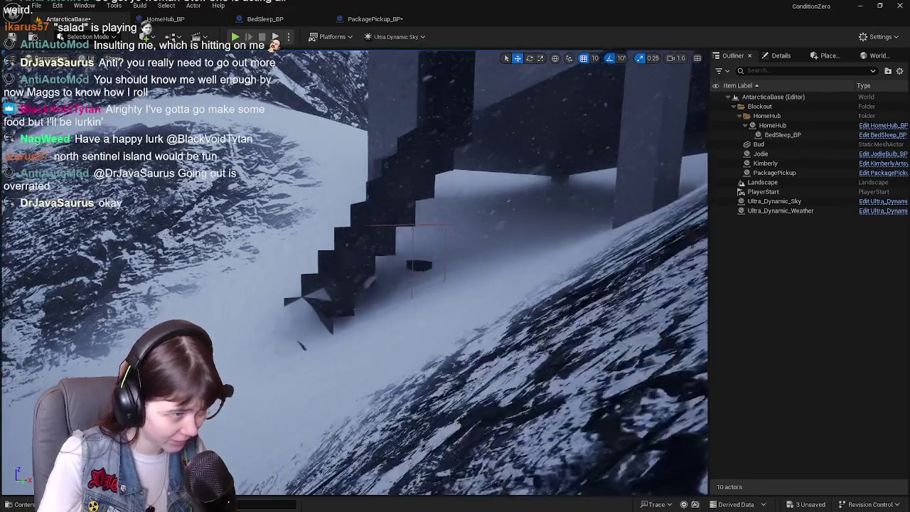
pyautogui.moveTo(455, 256); pyautogui.dragTo(617, 485, button='right')
pyautogui.hotkey('ctrl', 'space')
pyautogui.hotkey('ctrl', 'space')
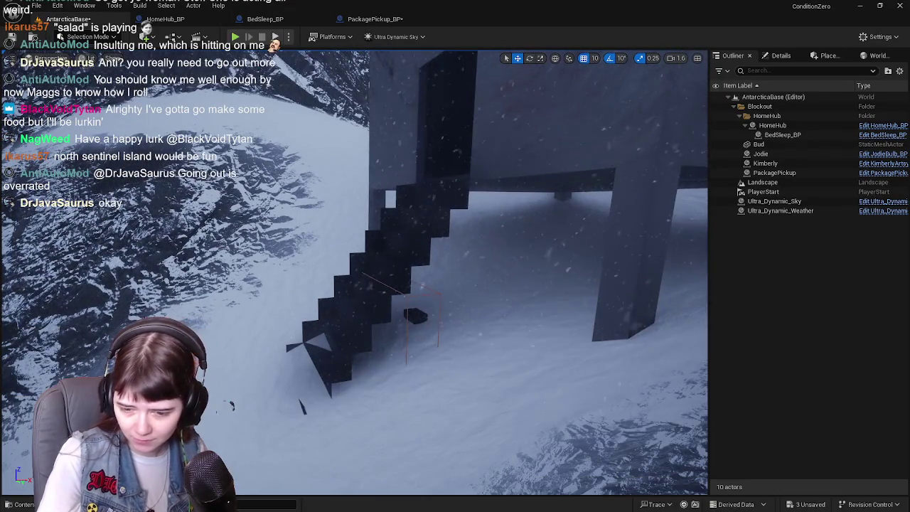
pyautogui.hotkey('alt', 'Tab')
pyautogui.moveTo(427, 282)
pyautogui.mouseDown(button='middle')
pyautogui.moveTo(387, 262)
pyautogui.moveTo(424, 235)
pyautogui.mouseUp(button='middle')
pyautogui.press('Tab')
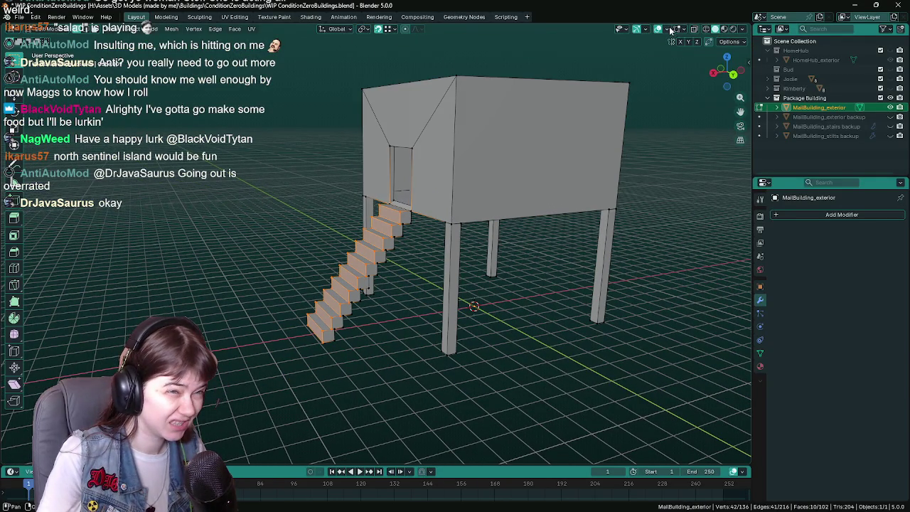
# - Turn on the Face Orientation overlay and pick a stair block to check its normals
pyautogui.click(669, 30)
pyautogui.click(604, 211)
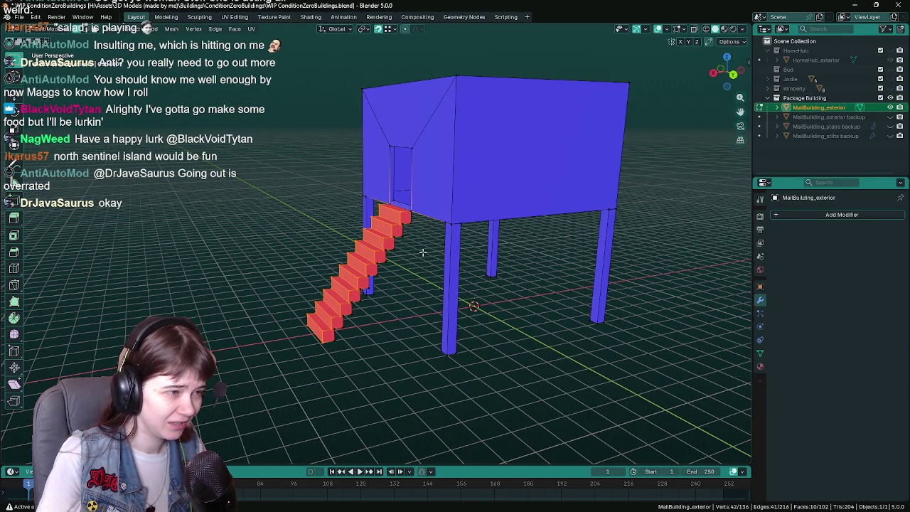
pyautogui.scroll(2, 404, 231)
pyautogui.scroll(1, 404, 231)
pyautogui.press('l')
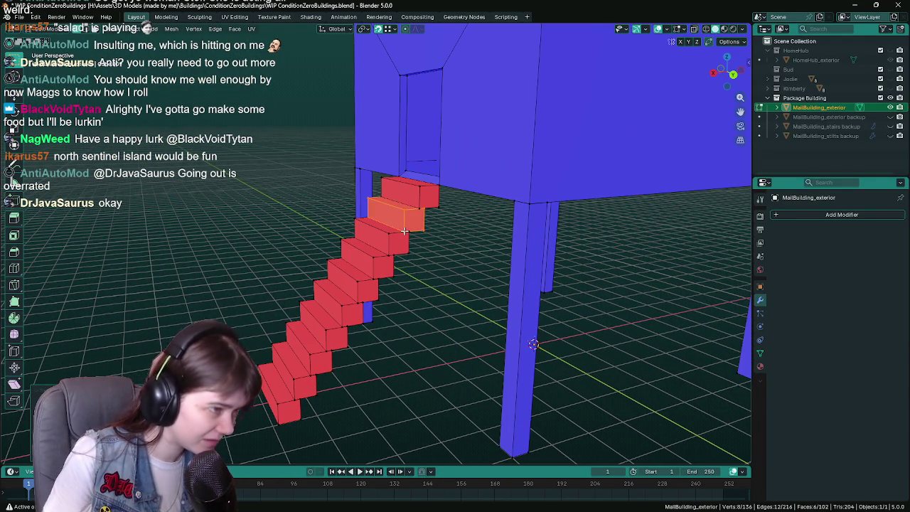
# - Cycle through the overlapping stairs objects and undo the extra stairs copy
pyautogui.press('Tab')
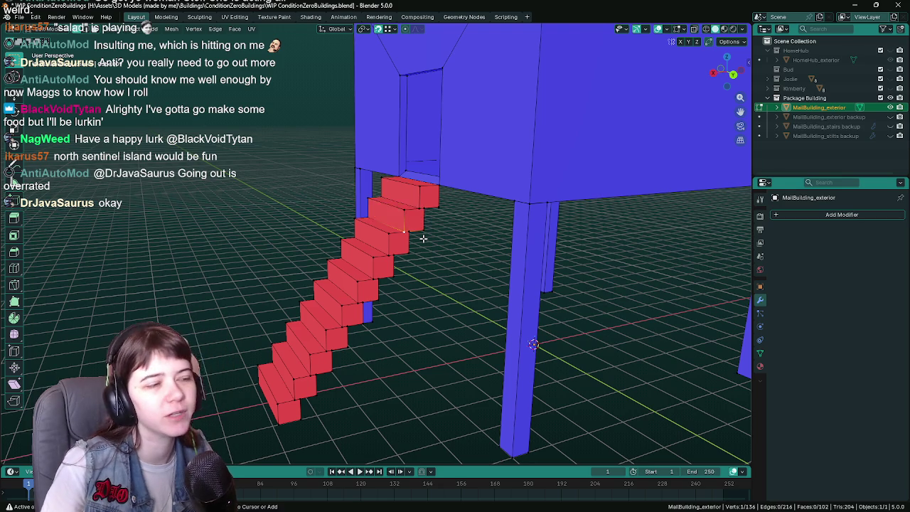
pyautogui.click(424, 241)
pyautogui.click(424, 242)
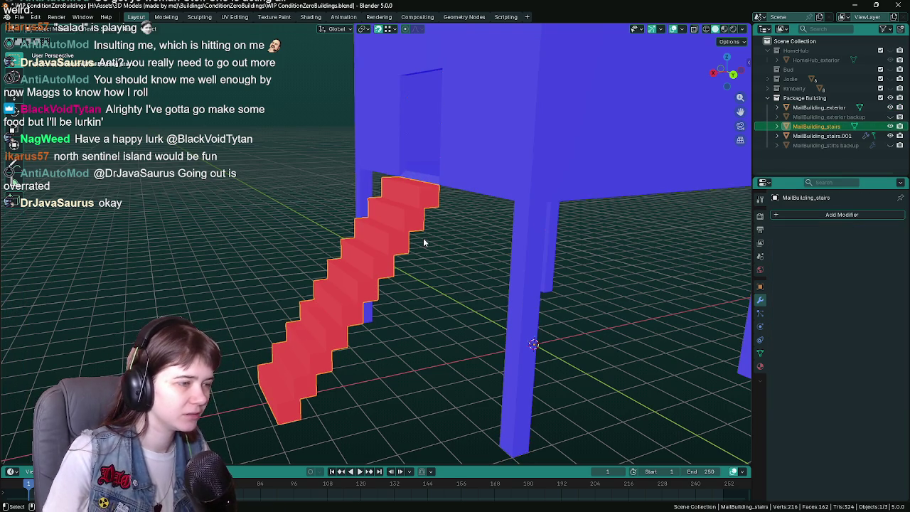
pyautogui.click(424, 241)
pyautogui.hotkey('ctrl', 'z')
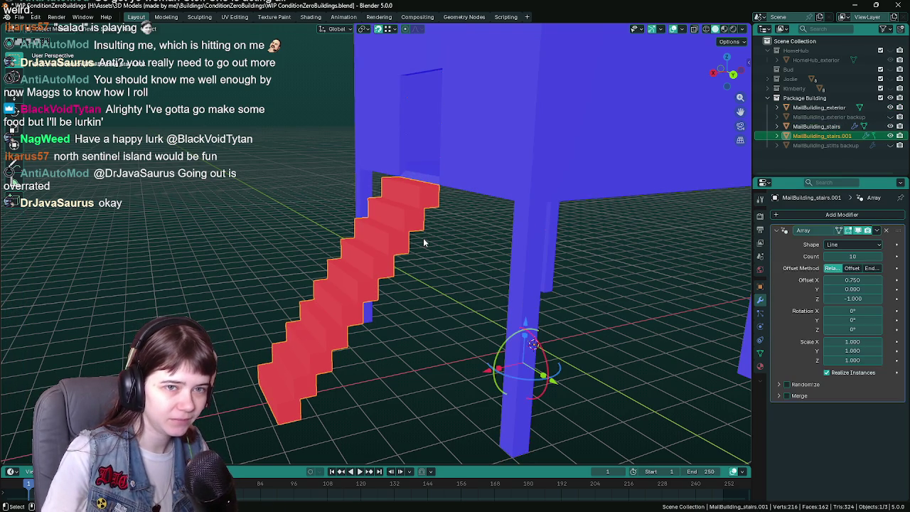
pyautogui.hotkey('ctrl', 'z')
# - Select all stair geometry, flip its normals outward, and save
pyautogui.press('Tab')
pyautogui.press('Tab')
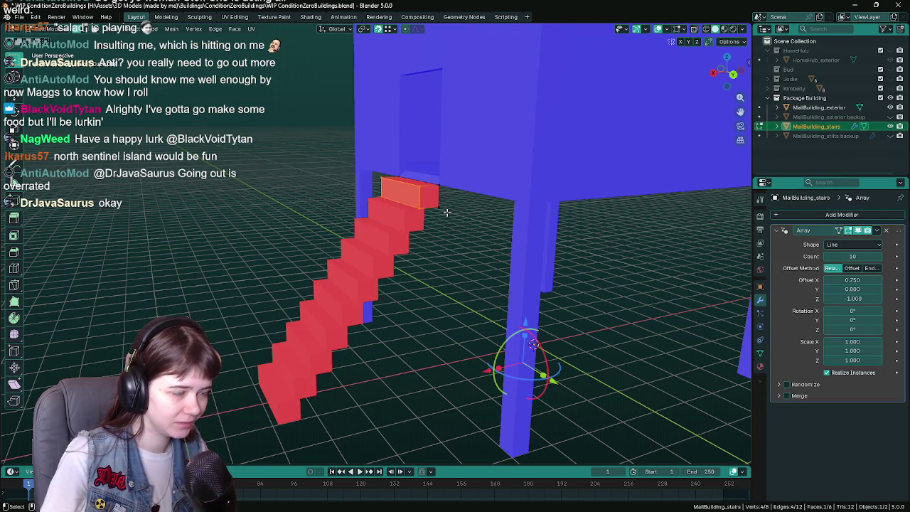
pyautogui.press('a')
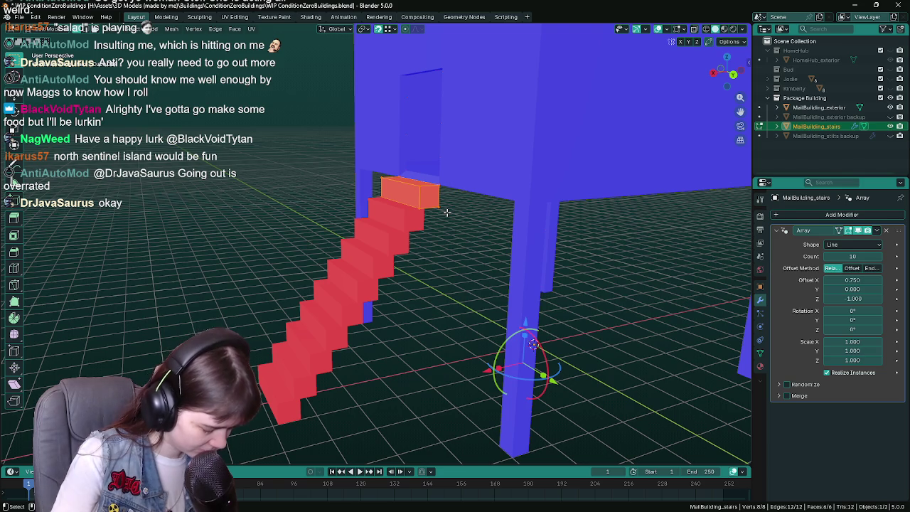
pyautogui.hotkey('alt', 'n')
pyautogui.click(446, 212)
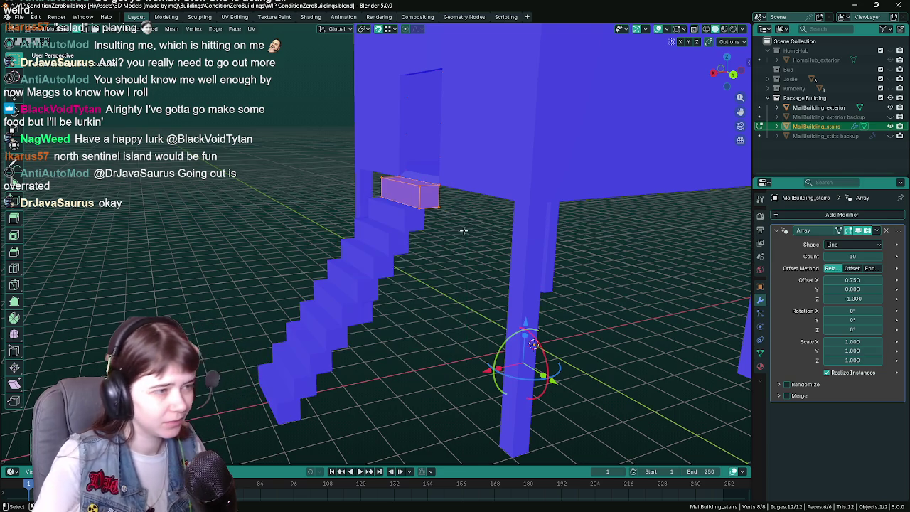
pyautogui.press('Tab')
pyautogui.scroll(-1, 464, 235)
pyautogui.hotkey('ctrl', 's')
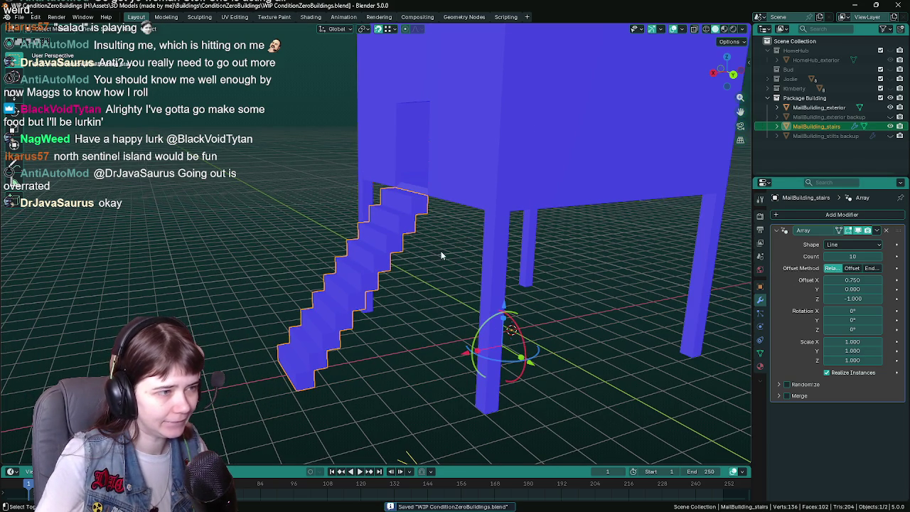
# - Duplicate the stairs in place, naming the original 'backup' and the copy MallBuilding_stairs
pyautogui.hotkey('shift', 'd')
pyautogui.rightClick(441, 251)
pyautogui.doubleClick(846, 126)
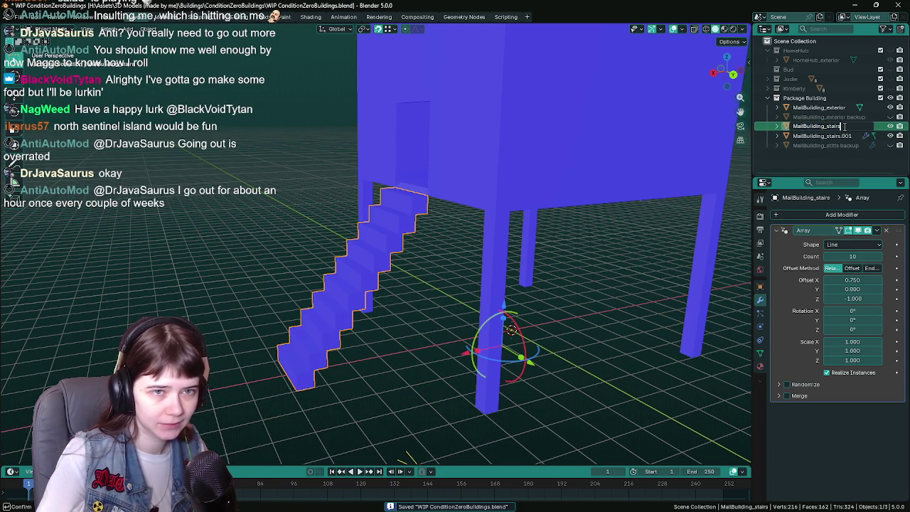
pyautogui.write(' backup')
pyautogui.press('Return')
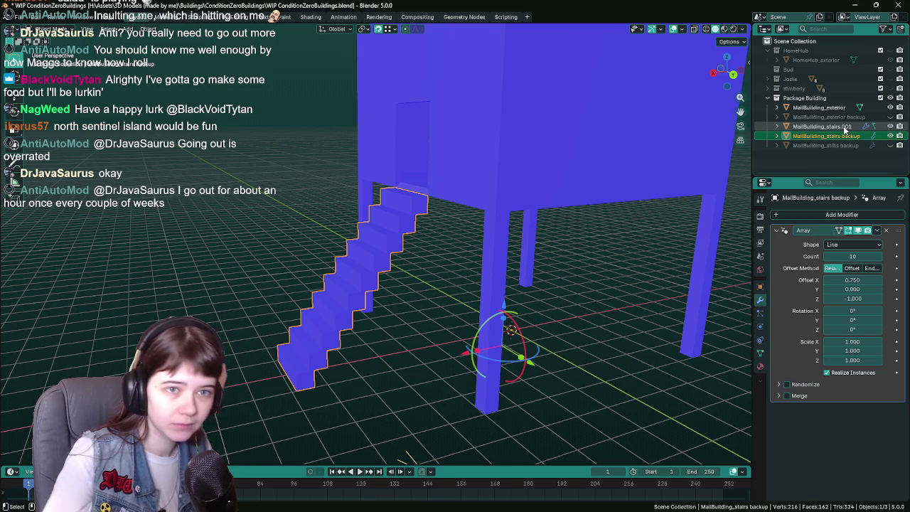
pyautogui.doubleClick(846, 126)
pyautogui.press('BackSpace')
pyautogui.press('BackSpace')
pyautogui.press('BackSpace')
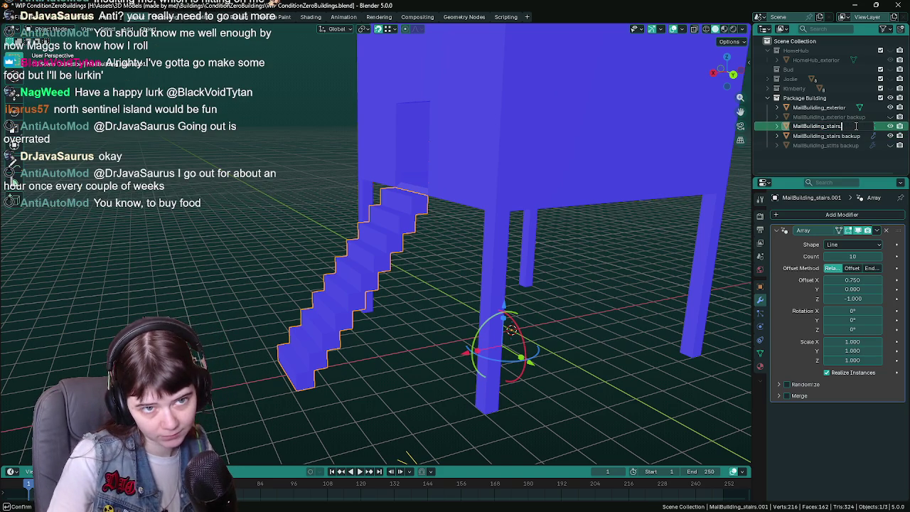
pyautogui.press('Return')
pyautogui.hotkey('ctrl', 's')
# - Hide the stairs backup, save, and start the FBX export of the building exterior
pyautogui.moveTo(528, 169); pyautogui.dragTo(528, 178, button='middle')
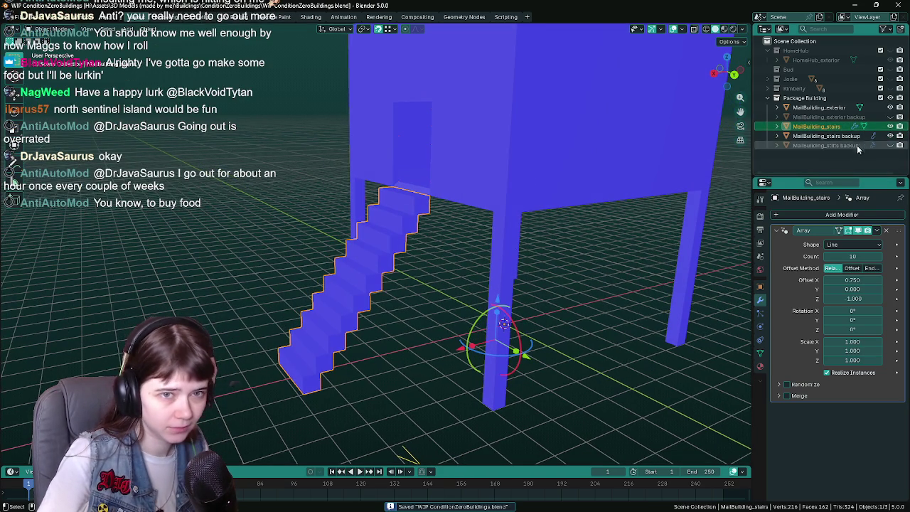
pyautogui.click(890, 135)
pyautogui.hotkey('ctrl', 's')
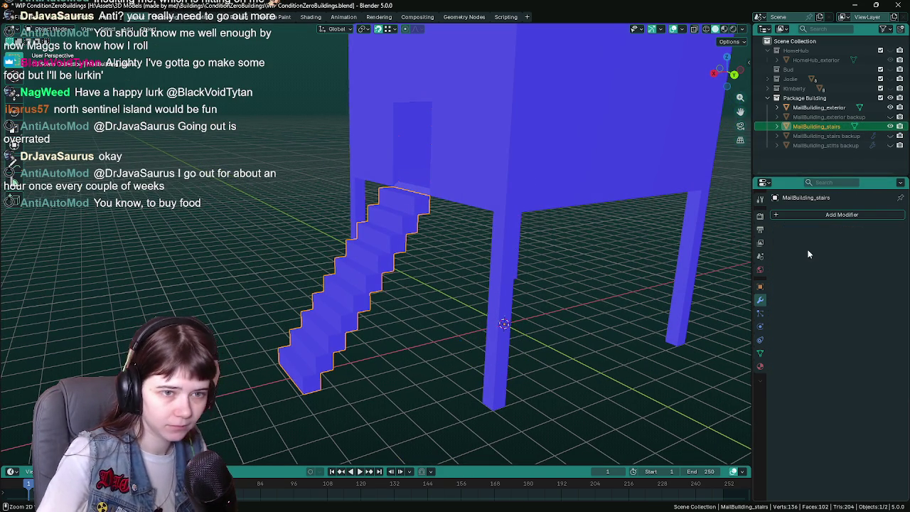
pyautogui.click(550, 168)
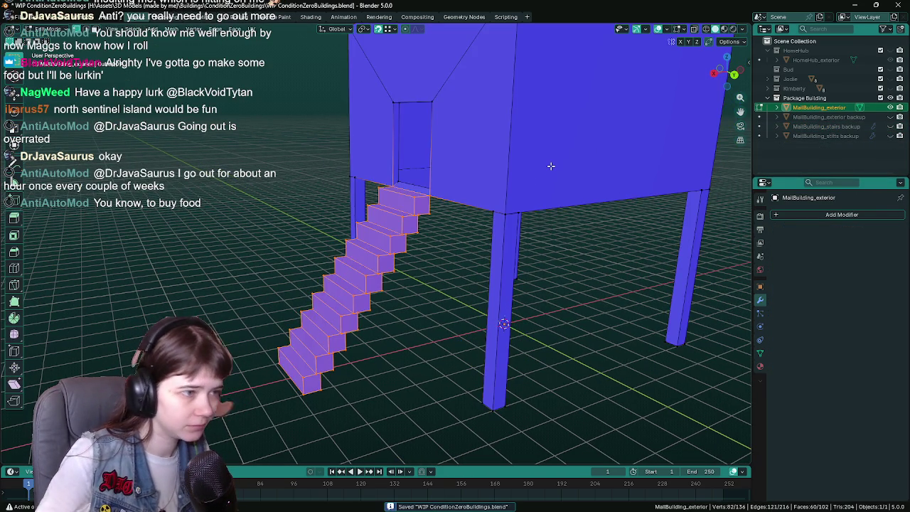
pyautogui.press('F3')
pyautogui.press('Return')
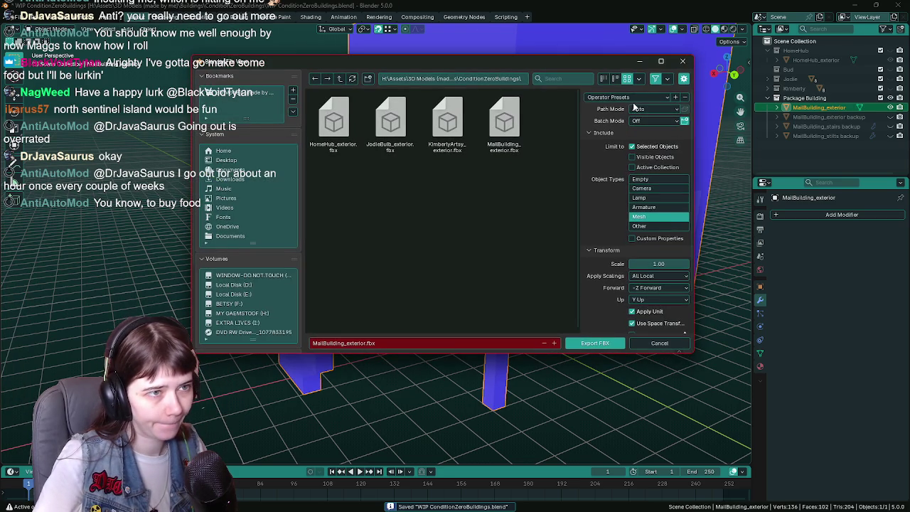
# - Overwrite MallBuilding_exterior.fbx, reimport the mesh in Unreal, and fly to the stairs
pyautogui.doubleClick(514, 140)
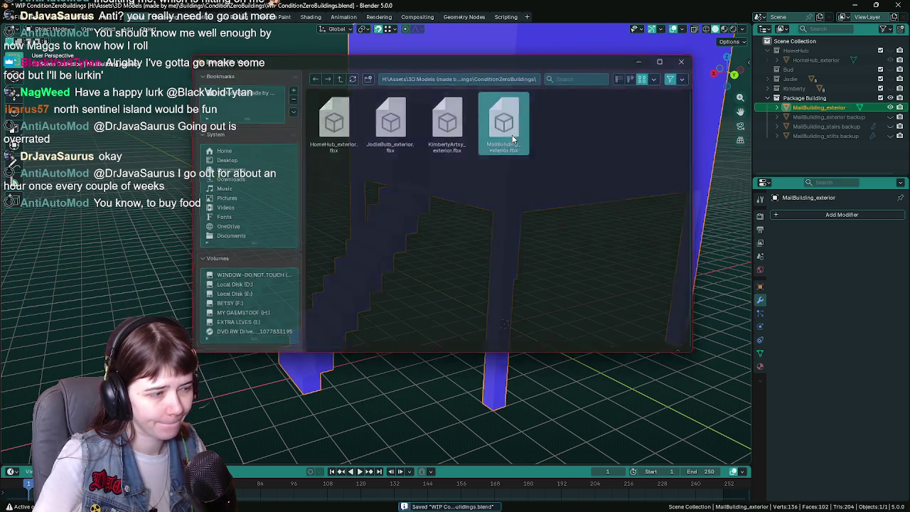
pyautogui.hotkey('alt', 'Tab')
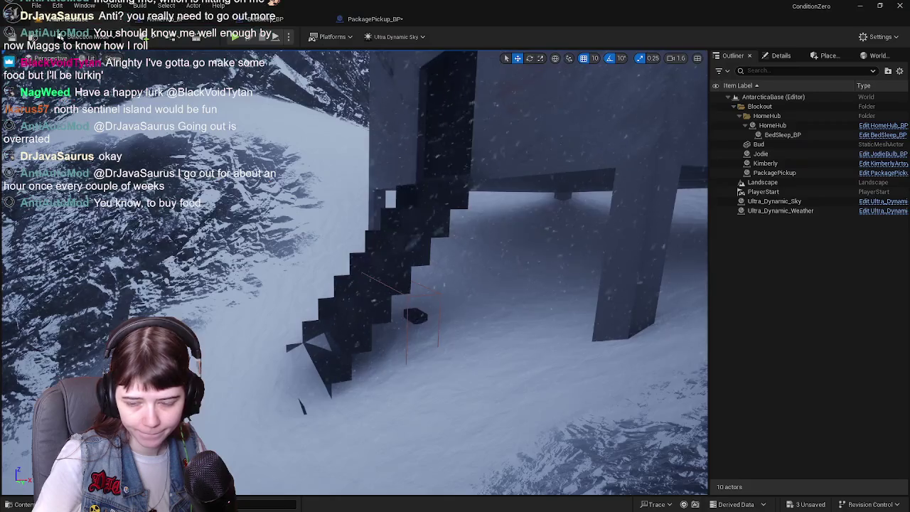
pyautogui.hotkey('ctrl', 'space')
pyautogui.rightClick(359, 406)
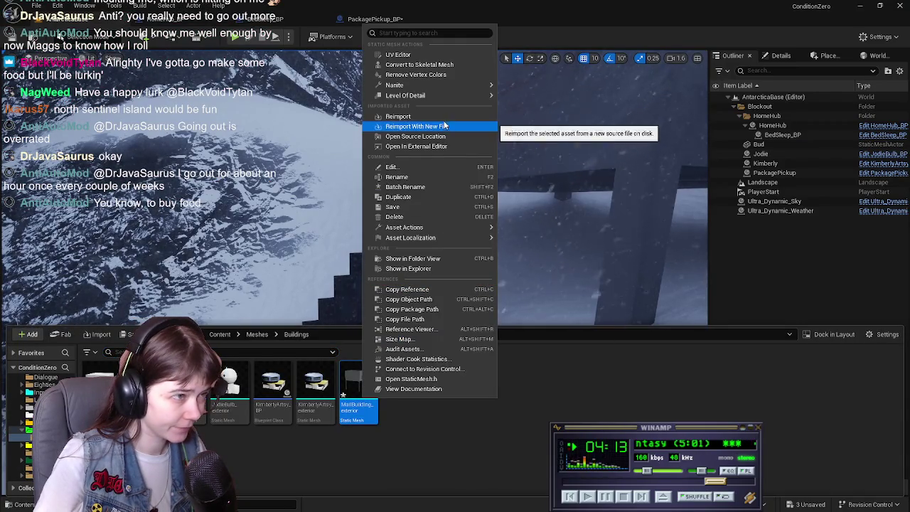
pyautogui.click(398, 116)
pyautogui.moveTo(583, 164)
pyautogui.mouseDown(button='right')
pyautogui.moveTo(429, 210)
pyautogui.moveTo(384, 271)
pyautogui.moveTo(461, 213)
pyautogui.mouseUp(button='right')
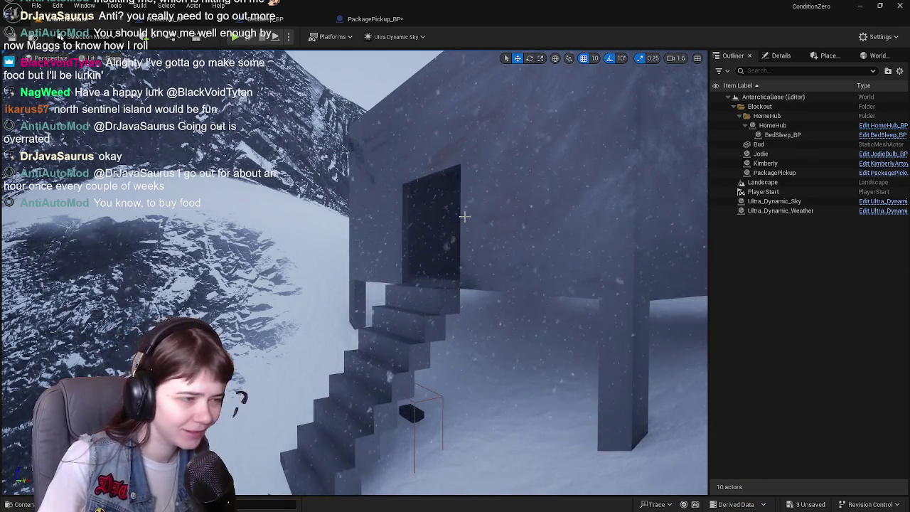
pyautogui.moveTo(464, 216)
pyautogui.mouseDown(button='right')
pyautogui.moveTo(497, 216)
pyautogui.moveTo(488, 216)
pyautogui.mouseUp(button='right')
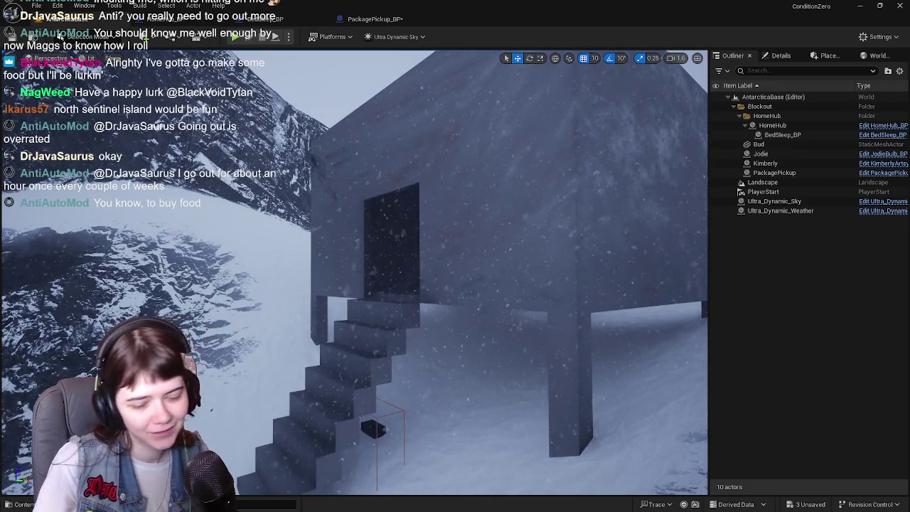
pyautogui.moveTo(488, 216); pyautogui.dragTo(481, 217, button='right')
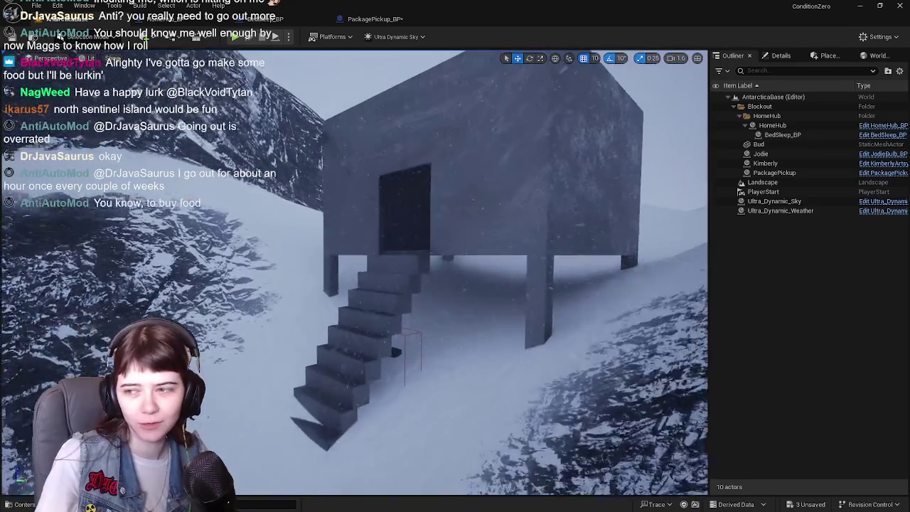
pyautogui.moveTo(480, 216); pyautogui.dragTo(689, 219, button='right')
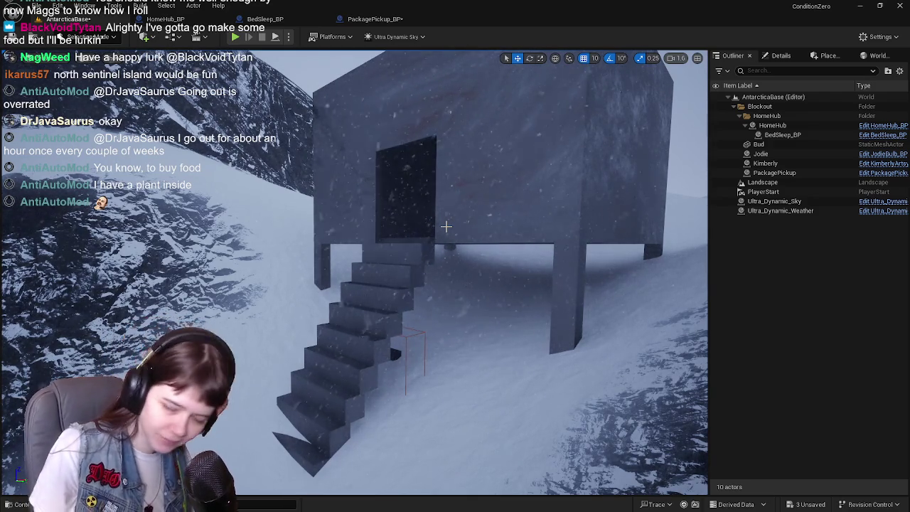
pyautogui.moveTo(446, 226)
pyautogui.mouseDown(button='right')
pyautogui.moveTo(476, 226)
pyautogui.moveTo(434, 231)
pyautogui.moveTo(455, 256)
pyautogui.mouseUp(button='right')
pyautogui.hotkey('ctrl', 'space')
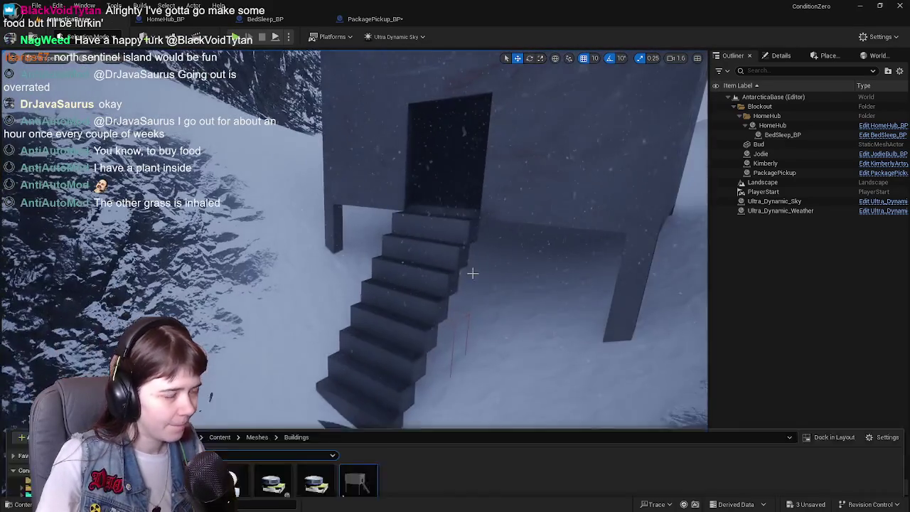
pyautogui.hotkey('ctrl', 'space')
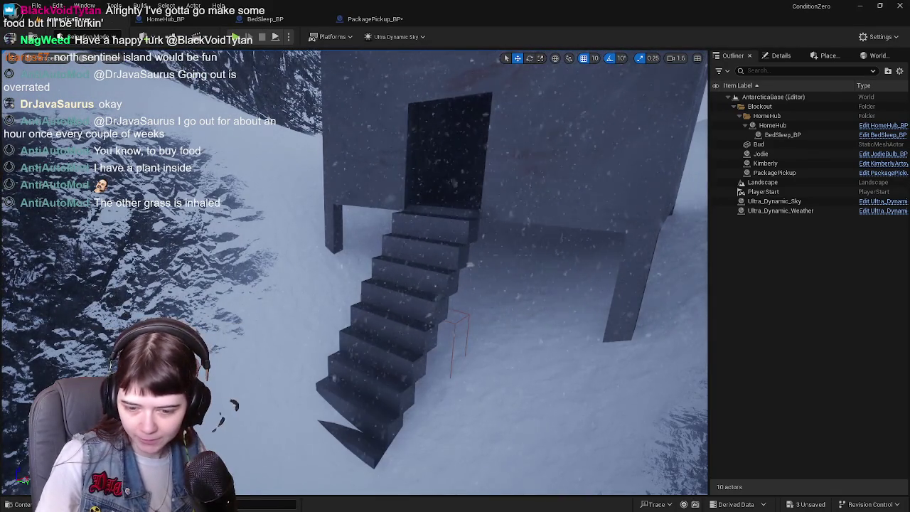
# - Separate the selected stairs from the building into their own object and save
pyautogui.hotkey('alt', 'Tab')
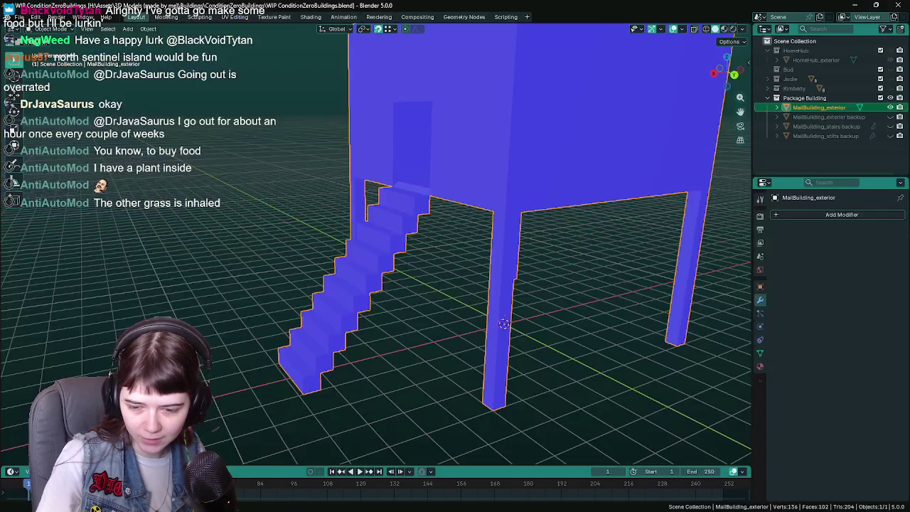
pyautogui.moveTo(461, 328)
pyautogui.mouseDown(button='middle')
pyautogui.moveTo(404, 276)
pyautogui.moveTo(437, 223)
pyautogui.moveTo(413, 204)
pyautogui.moveTo(411, 231)
pyautogui.moveTo(423, 223)
pyautogui.mouseUp(button='middle')
pyautogui.press('p')
pyautogui.click(419, 230)
pyautogui.press('Tab')
pyautogui.click(413, 203)
pyautogui.press('Tab')
pyautogui.scroll(-3, 411, 231)
pyautogui.scroll(3, 423, 223)
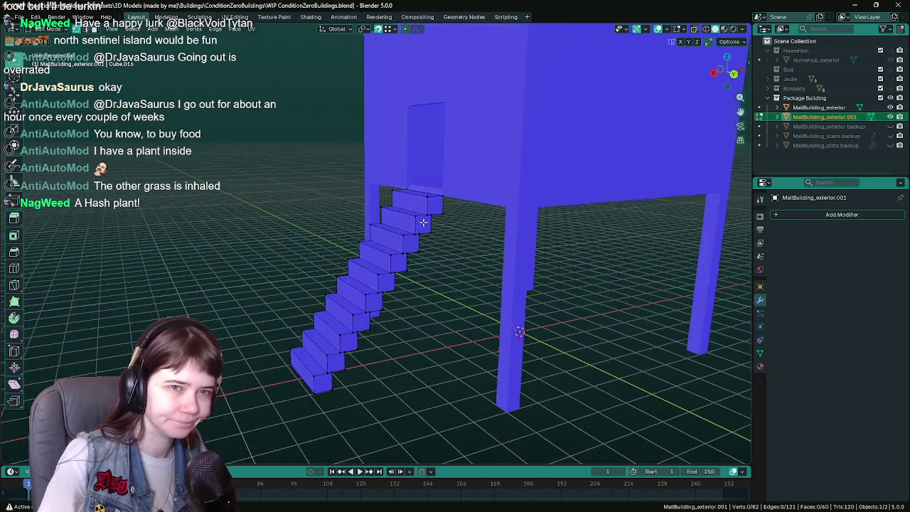
pyautogui.scroll(2, 423, 222)
pyautogui.hotkey('ctrl', 's')
# - Rename the separated object MailBuilding_stairs, inspect it around the building's legs, and save
pyautogui.doubleClick(825, 116)
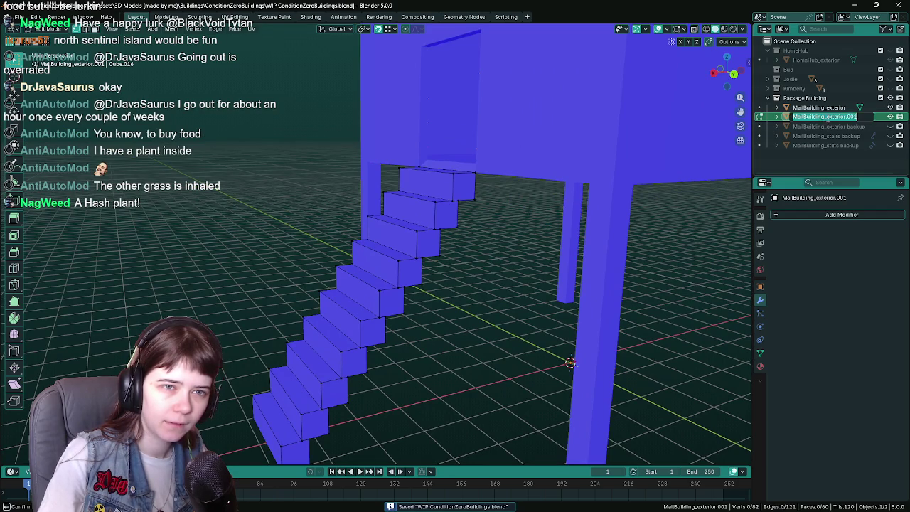
pyautogui.write('stairs')
pyautogui.press('Return')
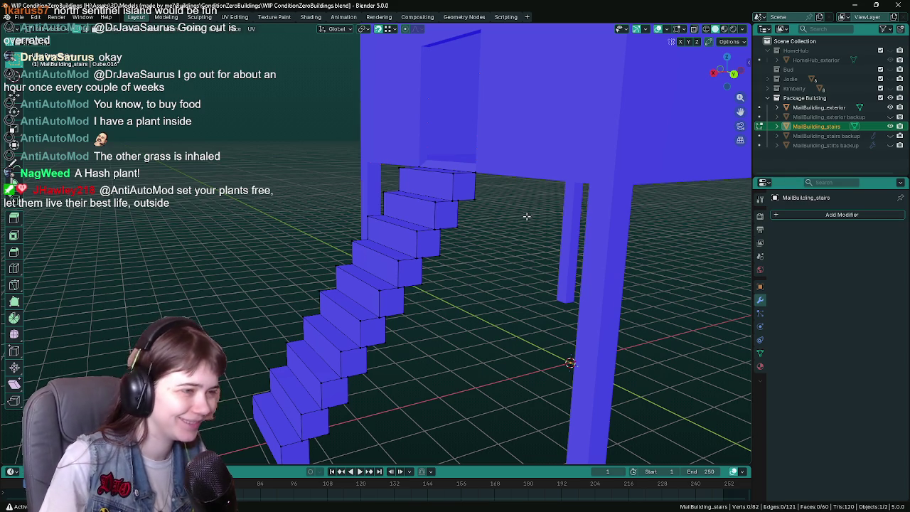
pyautogui.moveTo(522, 220); pyautogui.dragTo(517, 219, button='middle')
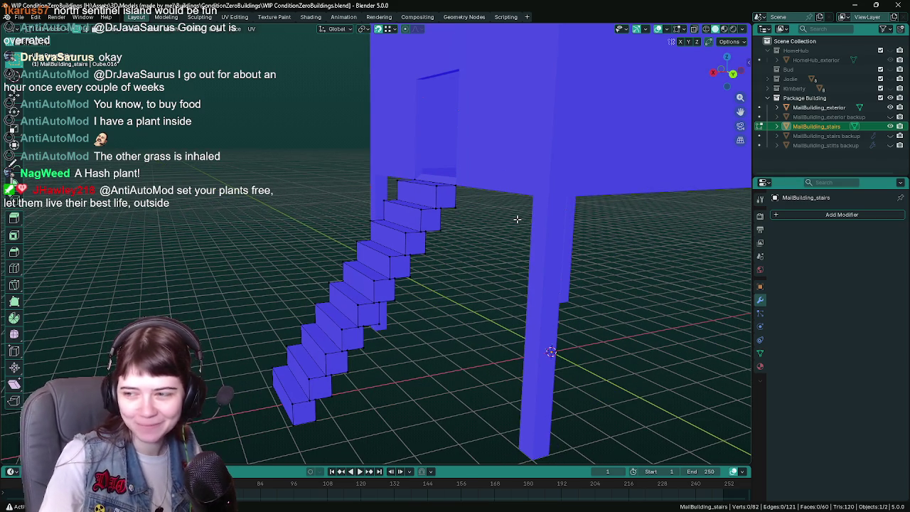
pyautogui.moveTo(517, 219); pyautogui.dragTo(518, 217, button='middle')
pyautogui.hotkey('ctrl', 's')
pyautogui.scroll(3, 446, 219)
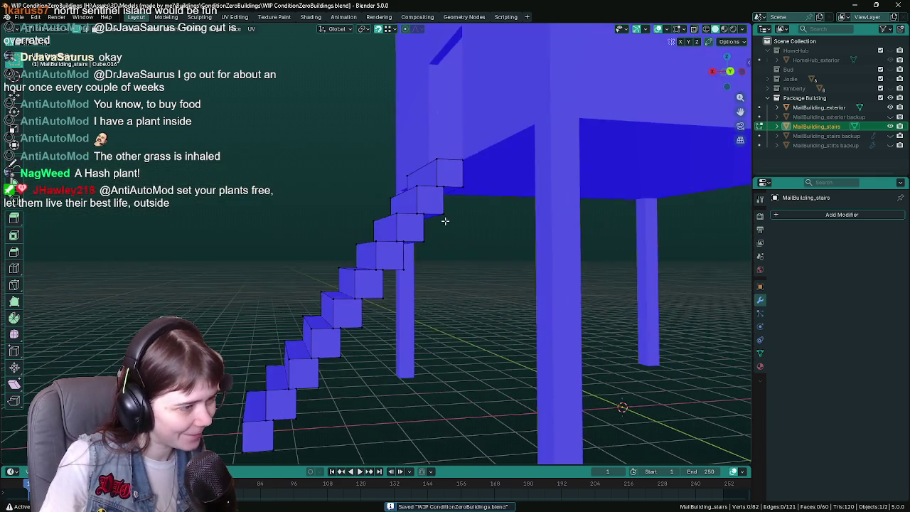
pyautogui.moveTo(447, 220)
pyautogui.mouseDown(button='middle')
pyautogui.moveTo(411, 270)
pyautogui.moveTo(411, 302)
pyautogui.moveTo(495, 288)
pyautogui.moveTo(420, 283)
pyautogui.mouseUp(button='middle')
pyautogui.scroll(-3, 444, 236)
pyautogui.press('Tab')
pyautogui.moveTo(490, 270); pyautogui.dragTo(530, 270, button='middle')
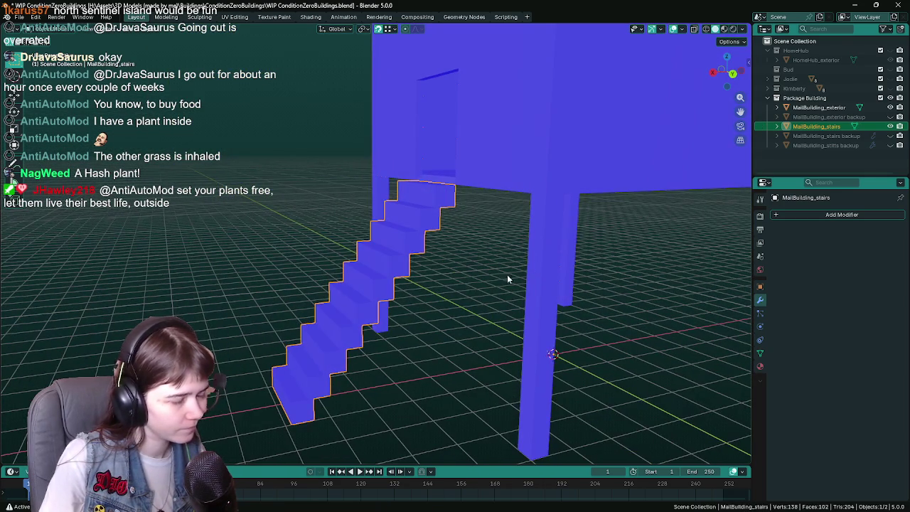
# - Hide MailBuilding_stairs, select the visible backup, set Array Relative Offset X to 1.000, save
pyautogui.click(891, 126)
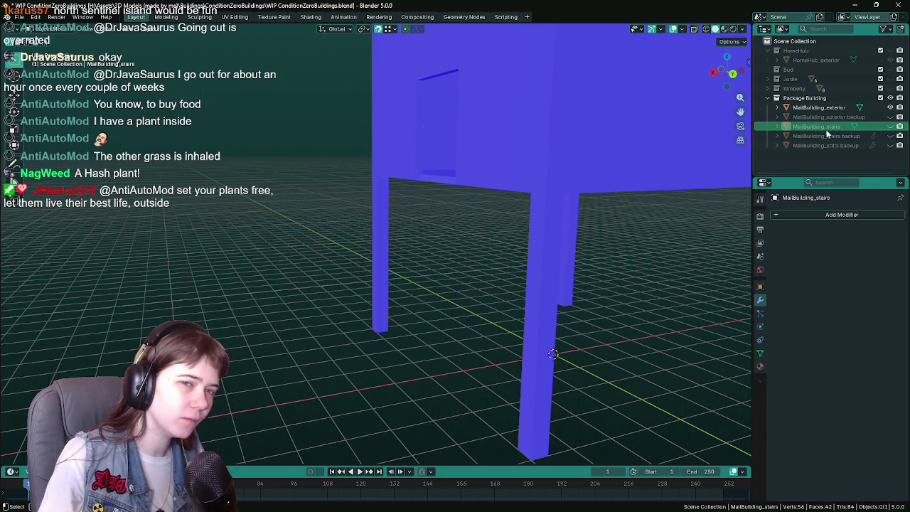
pyautogui.click(890, 135)
pyautogui.click(857, 136)
pyautogui.moveTo(542, 293); pyautogui.dragTo(488, 363, button='middle')
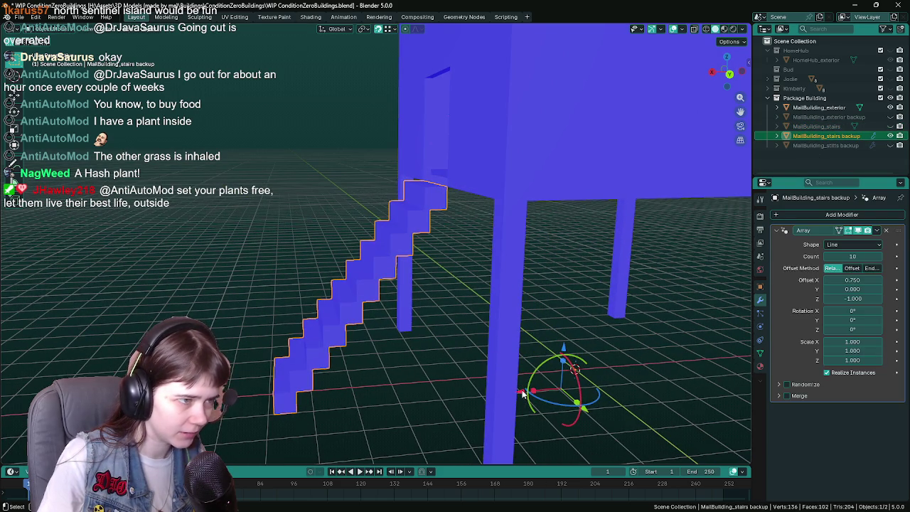
pyautogui.moveTo(853, 280); pyautogui.dragTo(875, 280)
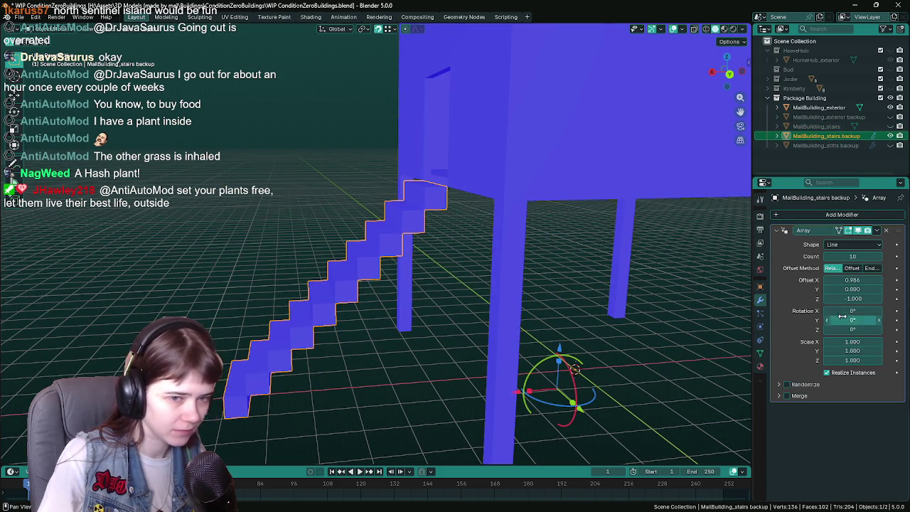
pyautogui.click(852, 280)
pyautogui.write('1')
pyautogui.press('Return')
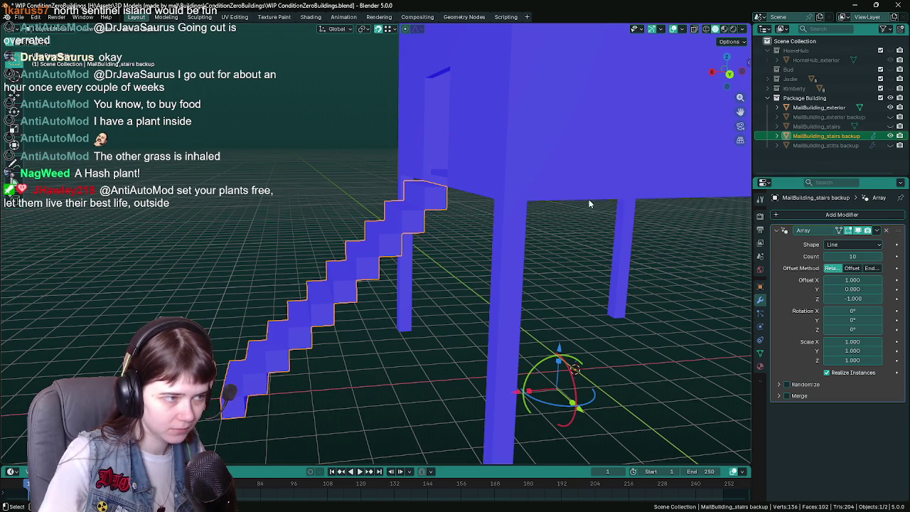
pyautogui.moveTo(588, 204)
pyautogui.mouseDown(button='middle')
pyautogui.moveTo(406, 228)
pyautogui.moveTo(400, 239)
pyautogui.moveTo(437, 231)
pyautogui.moveTo(417, 243)
pyautogui.mouseUp(button='middle')
pyautogui.hotkey('ctrl', 's')
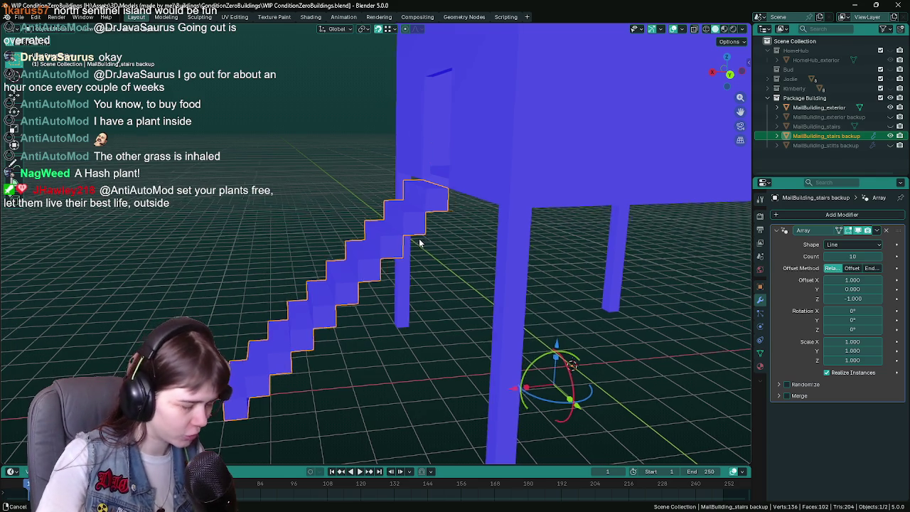
# - Duplicate the stairs backup in place as 'MailBuilding_stairs backup2'
pyautogui.moveTo(418, 243); pyautogui.dragTo(447, 243, button='middle')
pyautogui.hotkey('ctrl', 's')
pyautogui.hotkey('shift', 'd')
pyautogui.rightClick(459, 242)
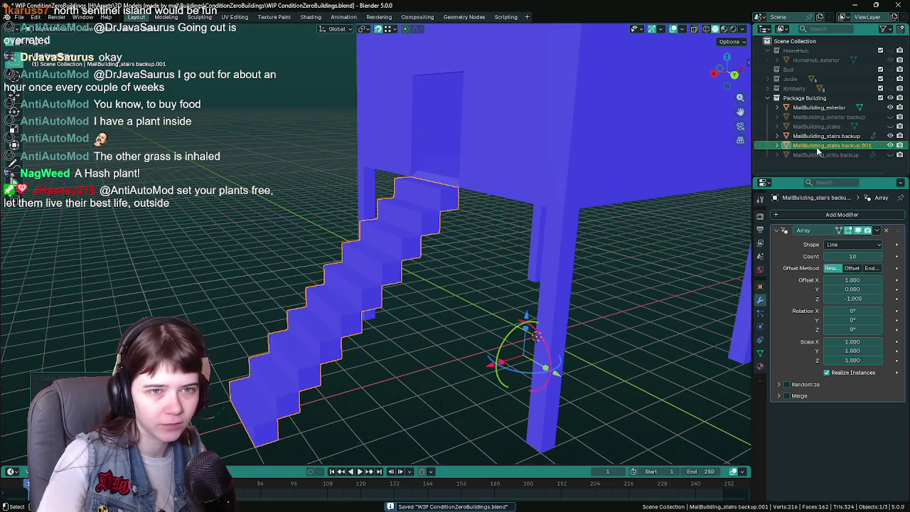
pyautogui.doubleClick(862, 145)
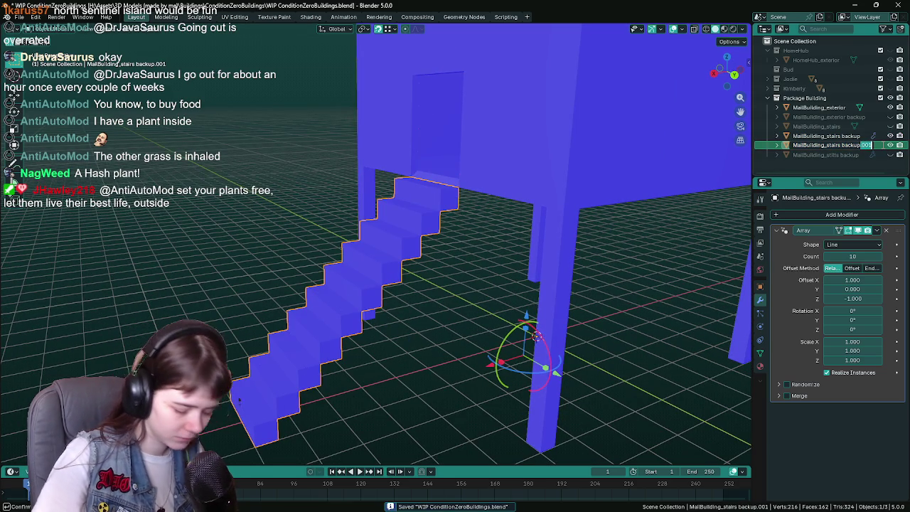
pyautogui.write('2')
pyautogui.press('Return')
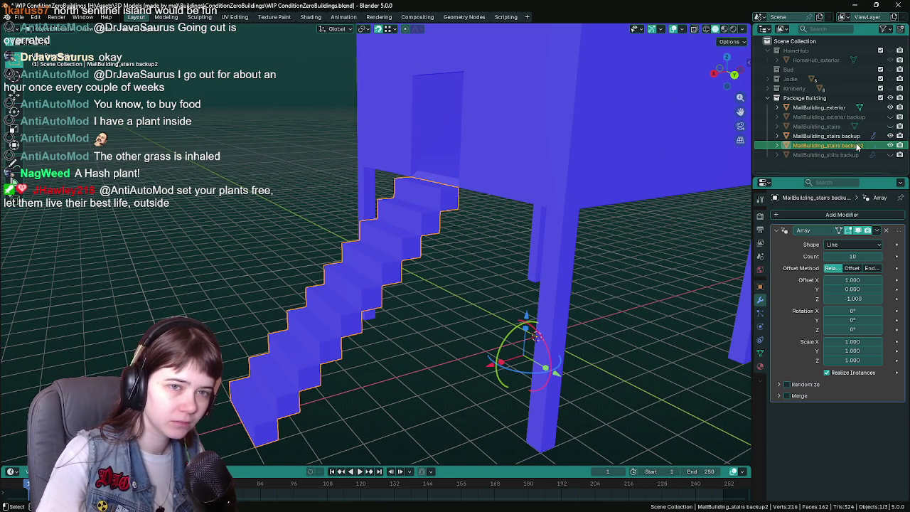
# - Apply the array on the original backup and join it into the building exterior
pyautogui.click(853, 135)
pyautogui.moveTo(499, 288); pyautogui.dragTo(471, 281, button='middle')
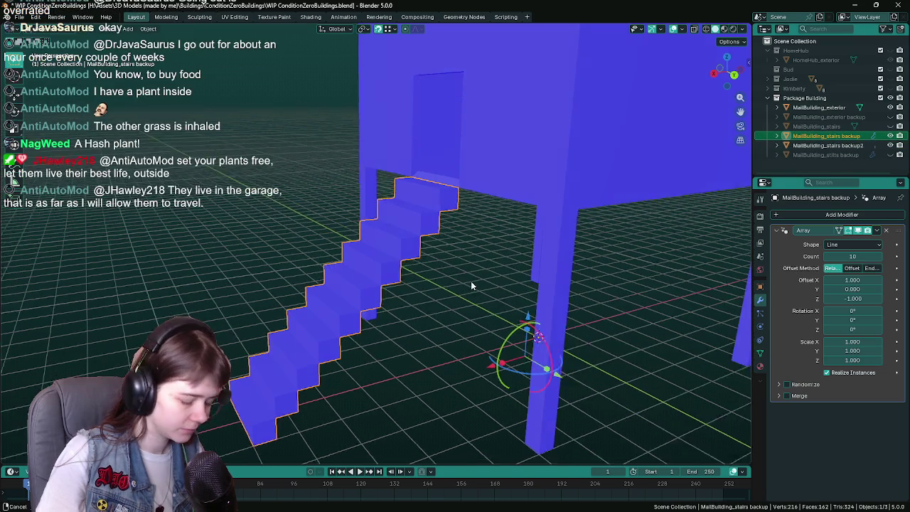
pyautogui.hotkey('ctrl', 's')
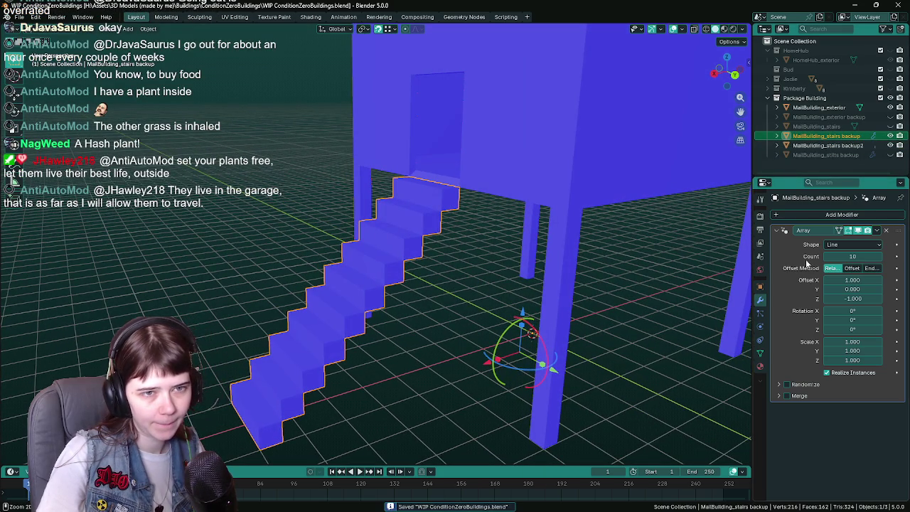
pyautogui.hotkey('ctrl', 'a')
pyautogui.keyDown('shift'); pyautogui.click(539, 169); pyautogui.keyUp('shift')
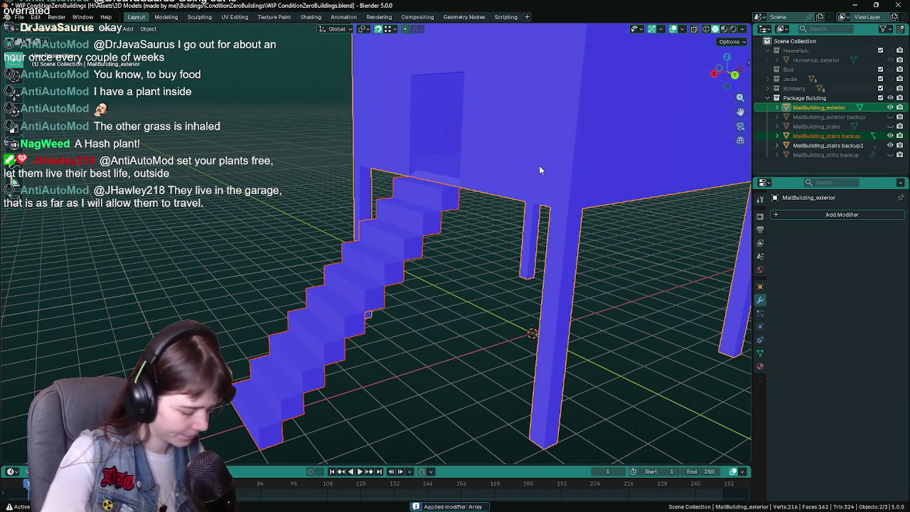
pyautogui.hotkey('ctrl', 'j')
pyautogui.hotkey('ctrl', 's')
# - Export MallBuilding_exterior.fbx using the UnrealEngine export preset
pyautogui.press('q')
pyautogui.press('Return')
pyautogui.click(639, 97)
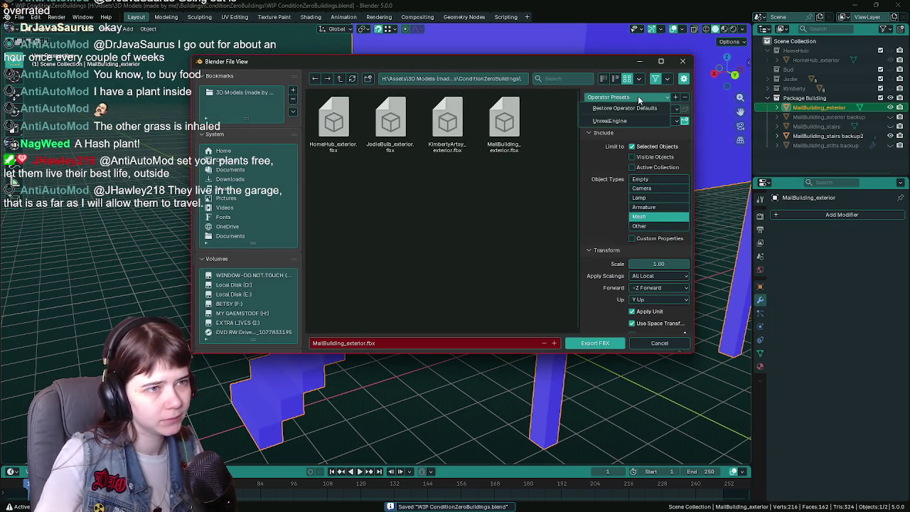
pyautogui.click(611, 121)
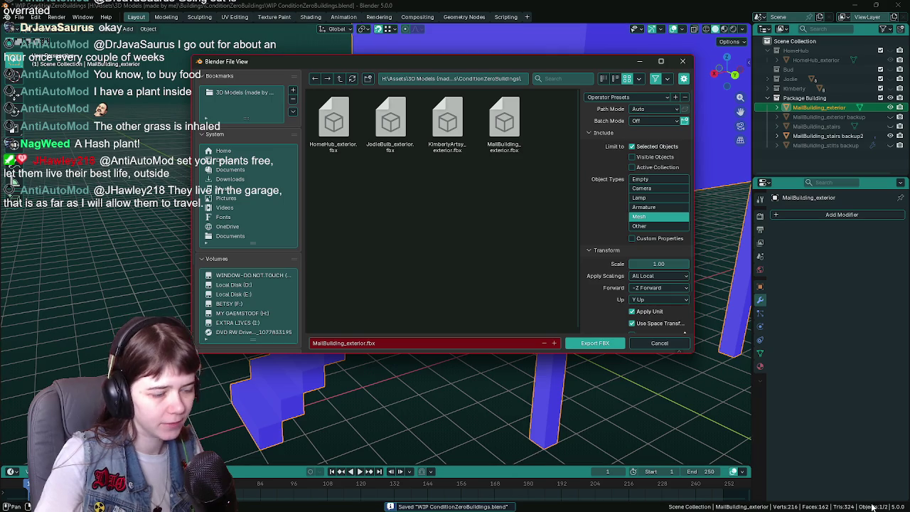
pyautogui.click(606, 346)
# - In Unreal, reimport the MallBuilding_exterior asset from the new FBX
pyautogui.hotkey('alt', 'Tab')
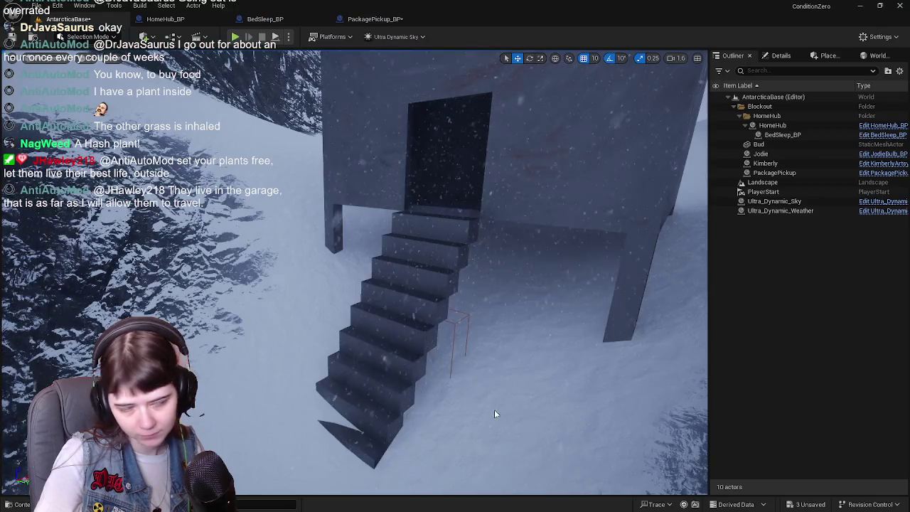
pyautogui.hotkey('ctrl', 'space')
pyautogui.rightClick(371, 387)
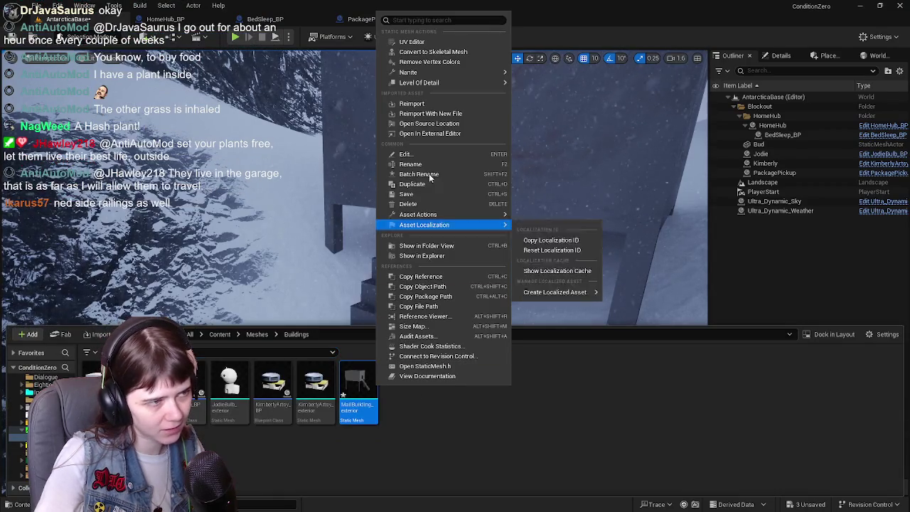
pyautogui.click(429, 106)
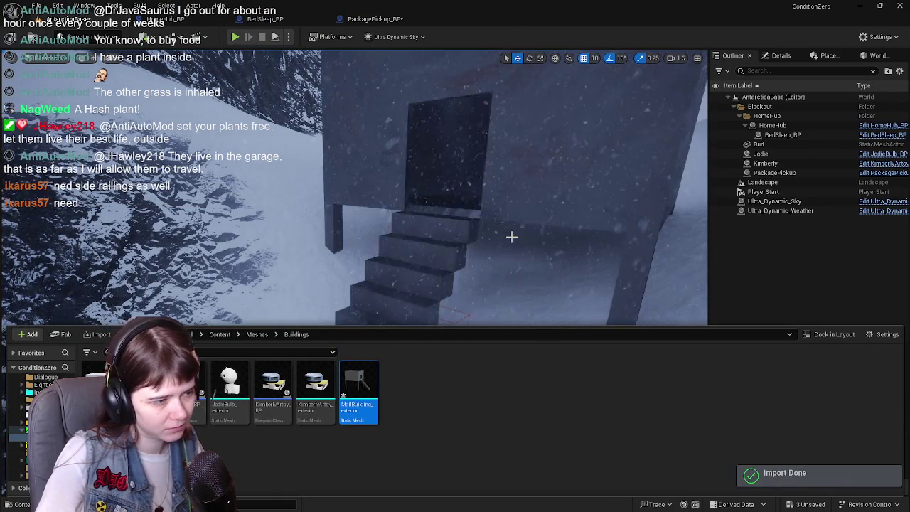
# - View the stairs from above and the house front, then return to Blender
pyautogui.moveTo(511, 237); pyautogui.dragTo(498, 299, button='right')
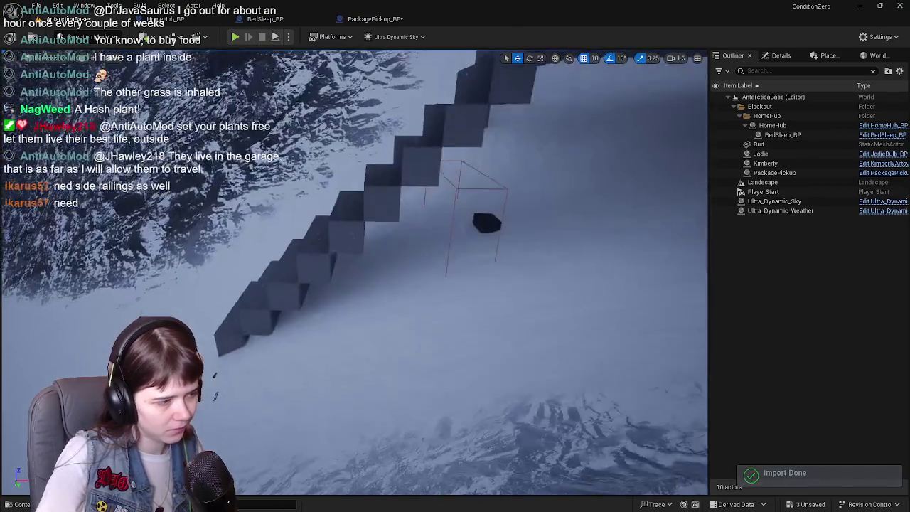
pyautogui.moveTo(356, 155); pyautogui.dragTo(441, 183, button='right')
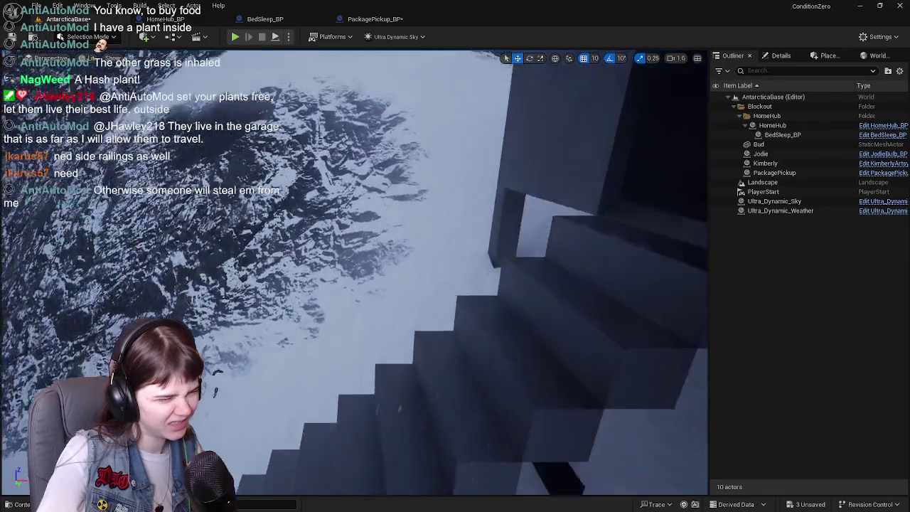
pyautogui.hotkey('ctrl', 'space')
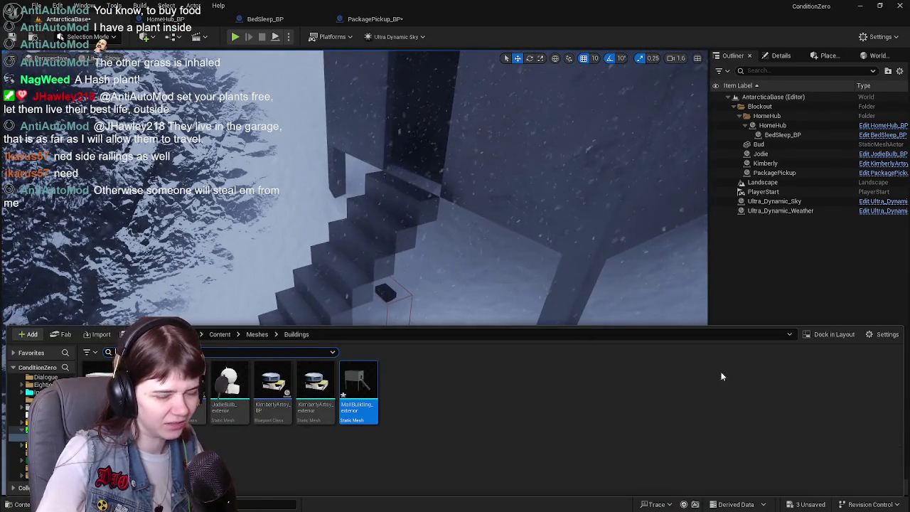
pyautogui.hotkey('ctrl', 'space')
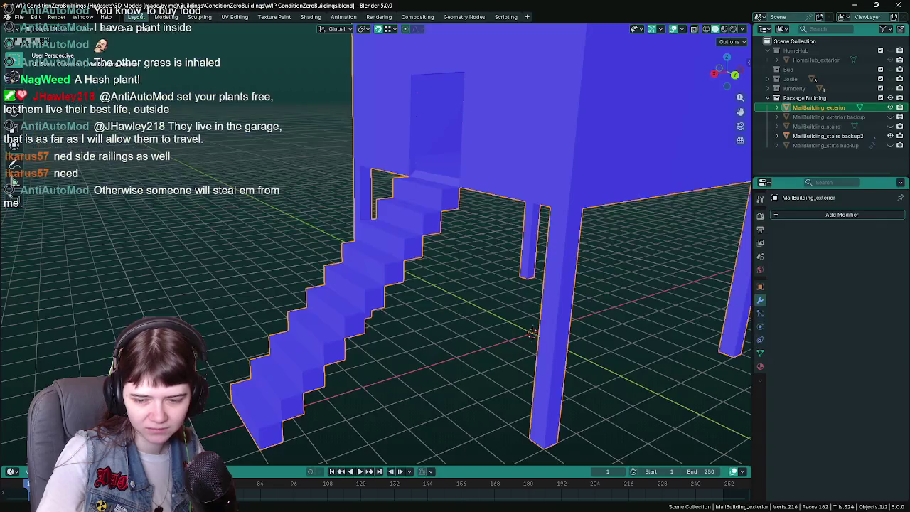
pyautogui.hotkey('alt', 'Tab')
# - Hide the arrayed stairs backup, unhide MallBuilding_stairs, enter Edit Mode on it, and save
pyautogui.click(457, 308)
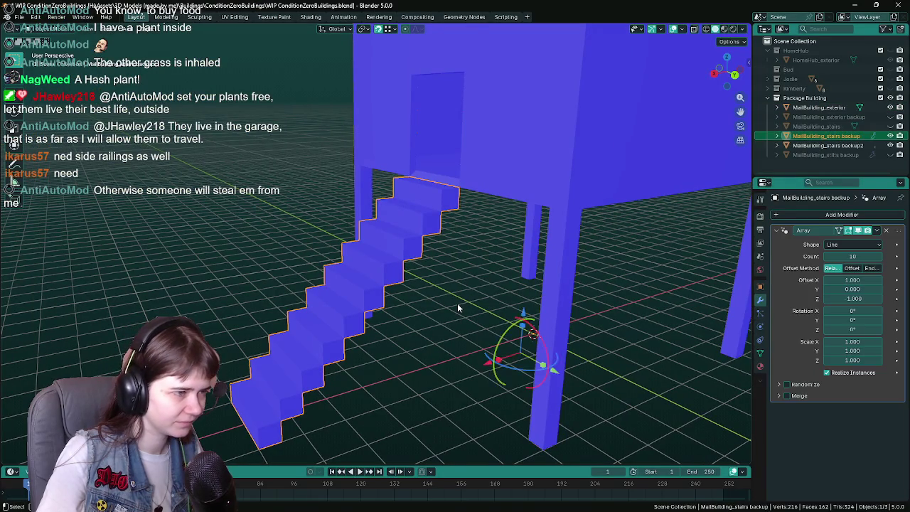
pyautogui.press('h')
pyautogui.hotkey('alt', 'h')
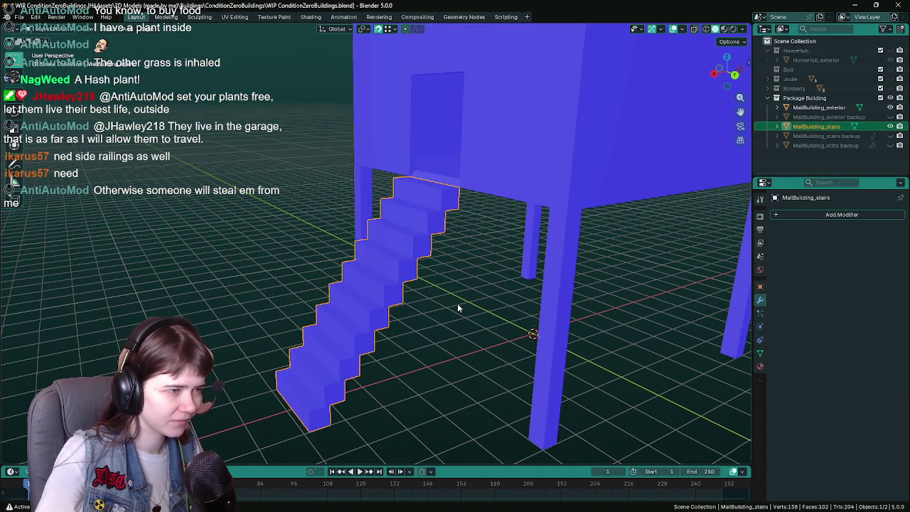
pyautogui.press('Tab')
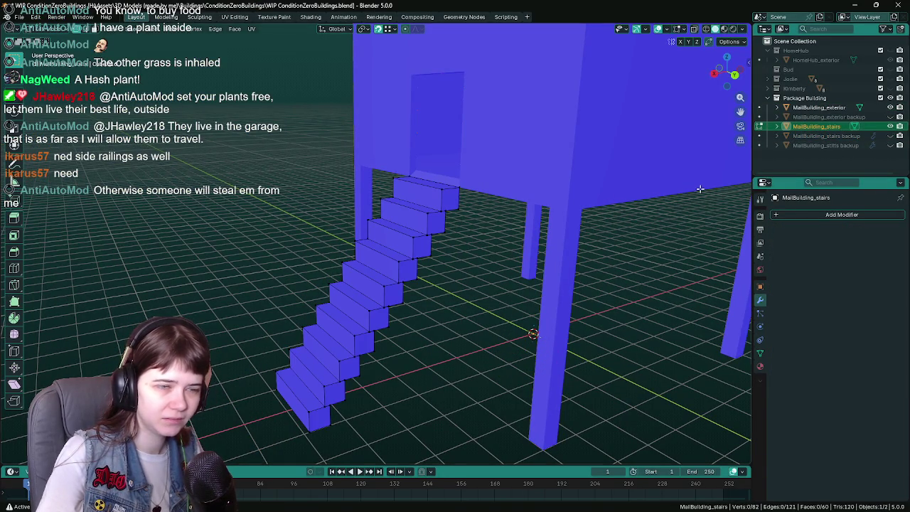
pyautogui.scroll(2, 416, 266)
pyautogui.scroll(-1, 416, 267)
pyautogui.hotkey('ctrl', 's')
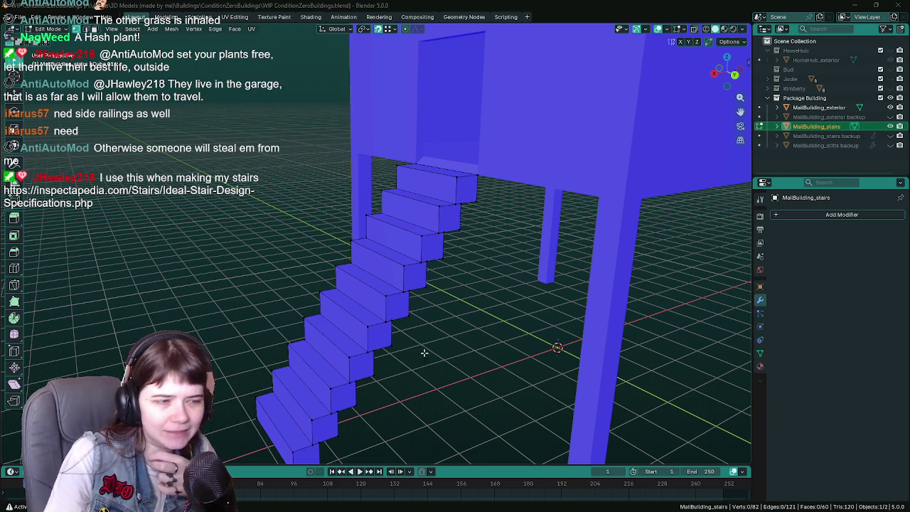
# - Inspect the MallBuilding_stairs mesh from several angles, select a step edge, and save the file
pyautogui.moveTo(459, 319); pyautogui.dragTo(427, 313, button='middle')
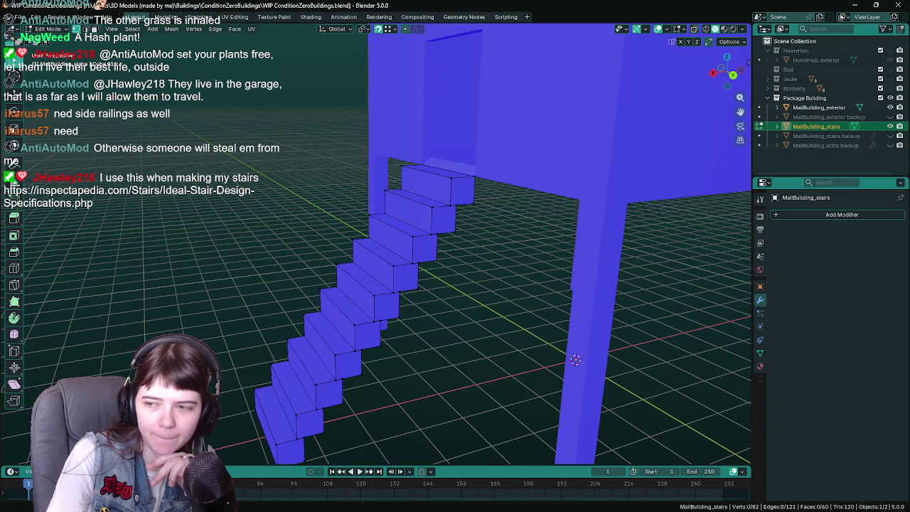
pyautogui.moveTo(533, 299)
pyautogui.mouseDown(button='middle')
pyautogui.moveTo(464, 290)
pyautogui.moveTo(451, 232)
pyautogui.moveTo(474, 229)
pyautogui.mouseUp(button='middle')
pyautogui.click(454, 208)
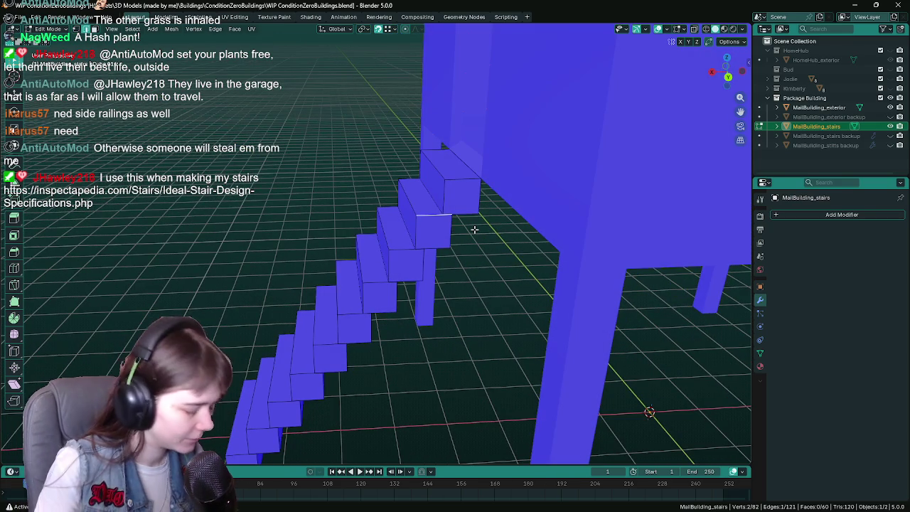
pyautogui.hotkey('ctrl', 's')
pyautogui.moveTo(474, 229)
pyautogui.mouseDown(button='middle')
pyautogui.moveTo(506, 203)
pyautogui.moveTo(498, 225)
pyautogui.moveTo(444, 246)
pyautogui.moveTo(401, 218)
pyautogui.moveTo(271, 209)
pyautogui.moveTo(436, 238)
pyautogui.moveTo(311, 232)
pyautogui.moveTo(502, 210)
pyautogui.moveTo(489, 247)
pyautogui.moveTo(495, 240)
pyautogui.mouseUp(button='middle')
pyautogui.scroll(4, 498, 225)
pyautogui.hotkey('ctrl', 's')
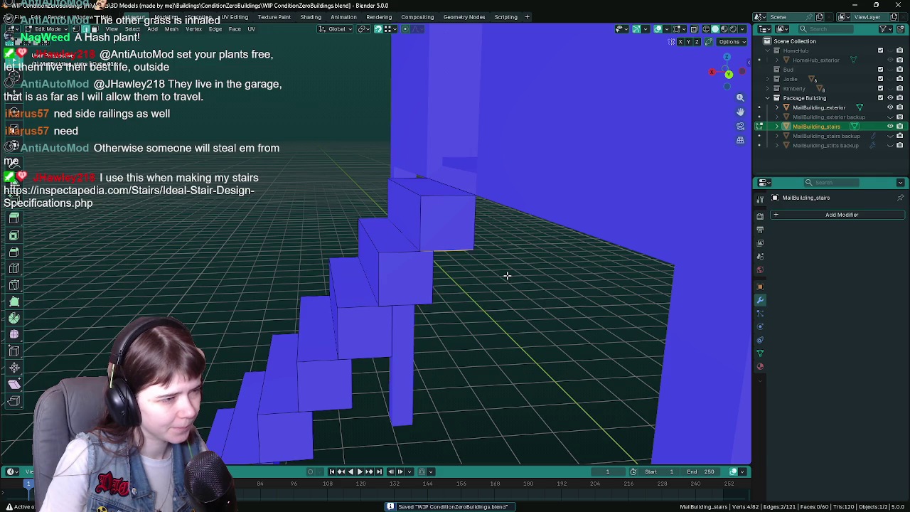
pyautogui.moveTo(507, 275)
pyautogui.mouseDown(button='middle')
pyautogui.moveTo(443, 232)
pyautogui.moveTo(454, 217)
pyautogui.mouseUp(button='middle')
# - Hide MallBuilding_stairs, show the arrayed backup, and duplicate it in place as backup.001
pyautogui.press('Tab')
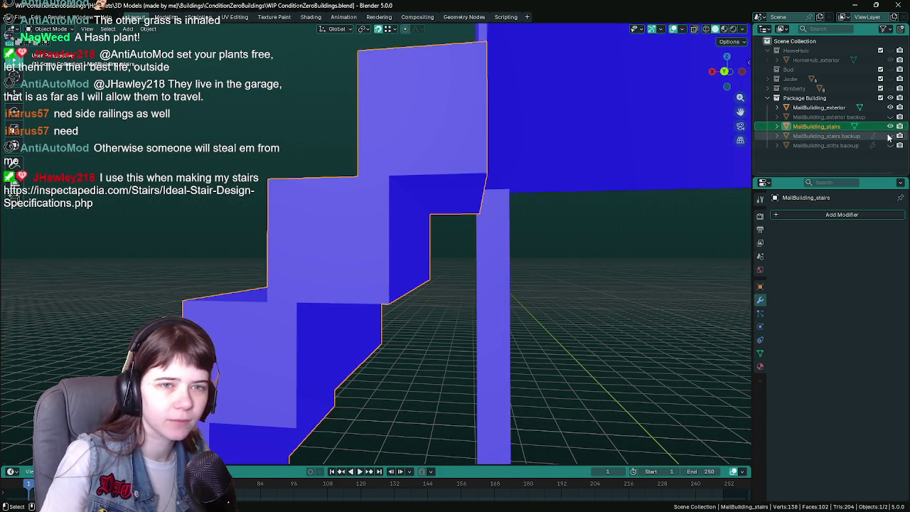
pyautogui.click(889, 126)
pyautogui.click(889, 136)
pyautogui.click(825, 136)
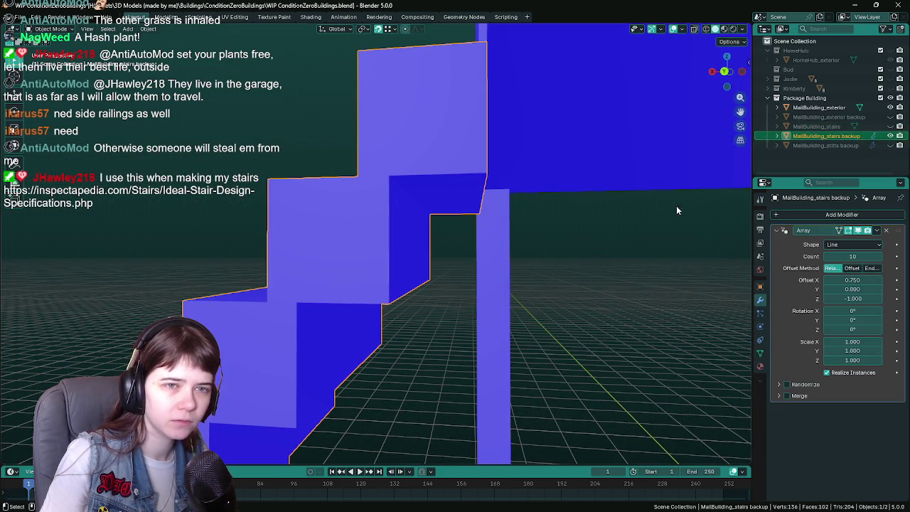
pyautogui.hotkey('shift', 'd')
pyautogui.press('Escape')
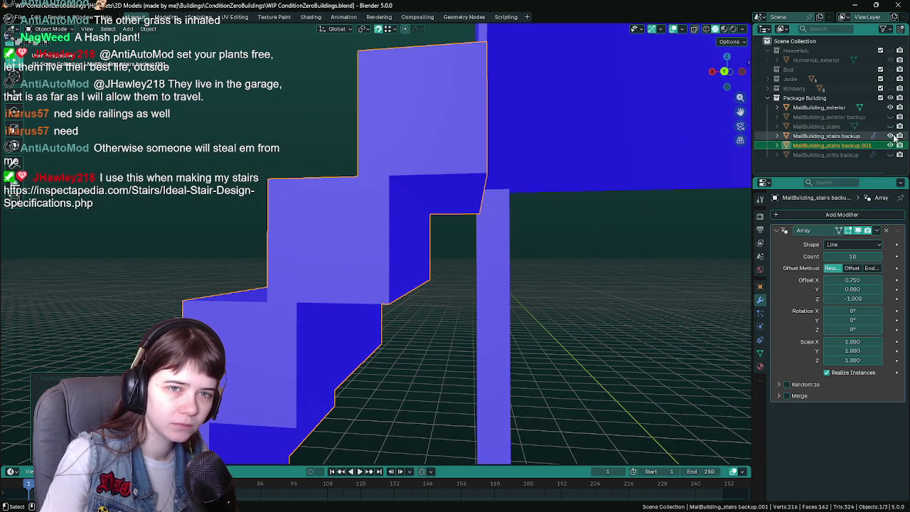
# - Hide the original backup, rename the duplicate to 'MallBuilding_stairs backup2', and save
pyautogui.click(891, 136)
pyautogui.doubleClick(832, 145)
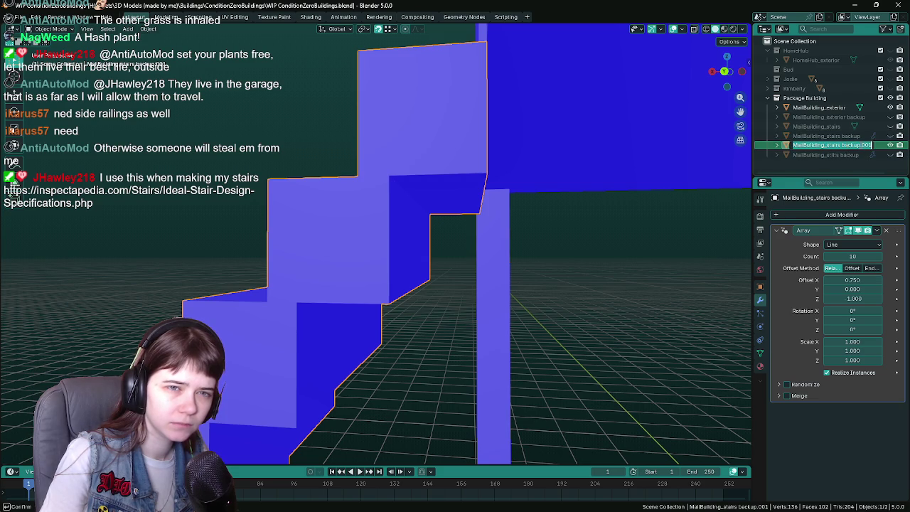
pyautogui.press('BackSpace')
pyautogui.press('BackSpace')
pyautogui.press('BackSpace')
pyautogui.write('2')
pyautogui.press('Return')
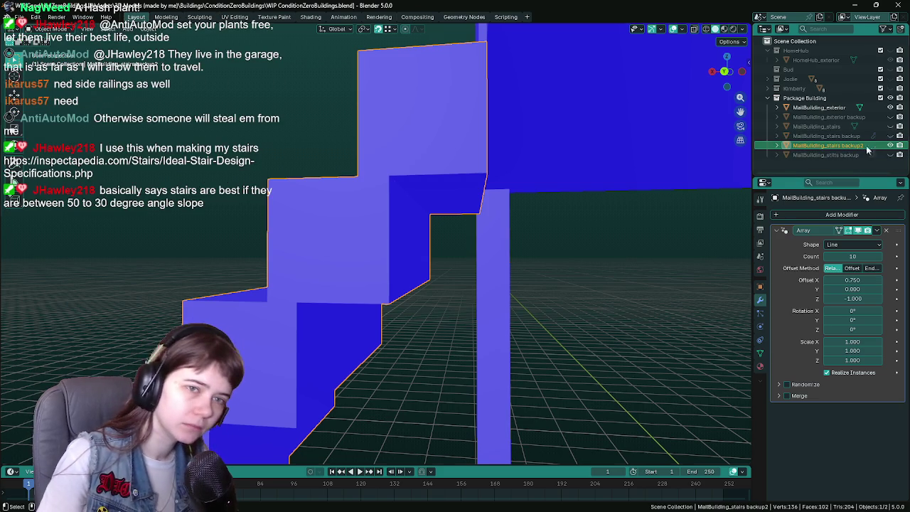
pyautogui.hotkey('ctrl', 's')
# - In Edit Mode, deselect all and place a vertical loop cut across the top step, checking snapping options
pyautogui.press('Tab')
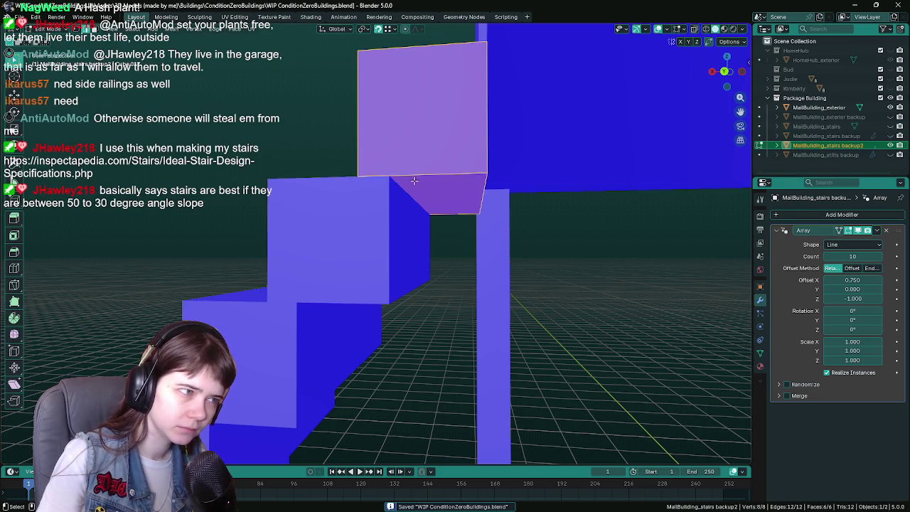
pyautogui.hotkey('alt', 'a')
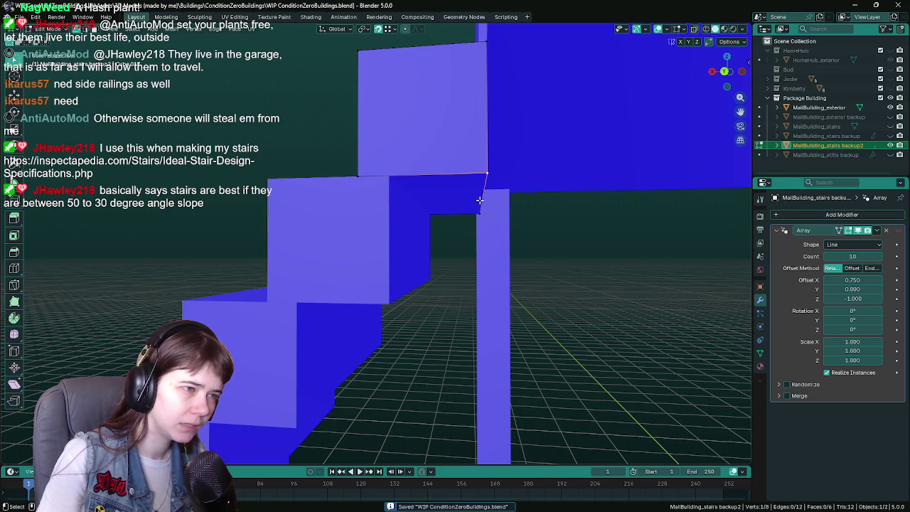
pyautogui.hotkey('ctrl', 'r')
pyautogui.click(425, 172)
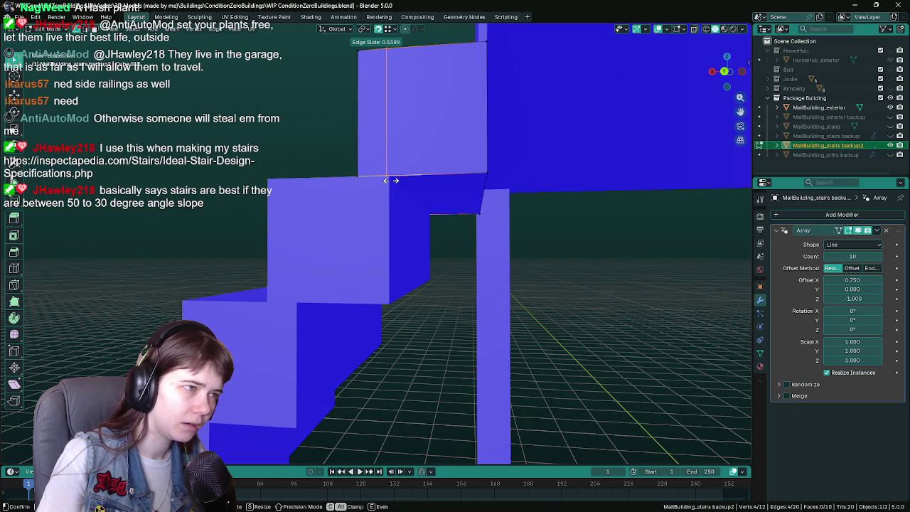
pyautogui.rightClick(398, 180)
pyautogui.click(396, 29)
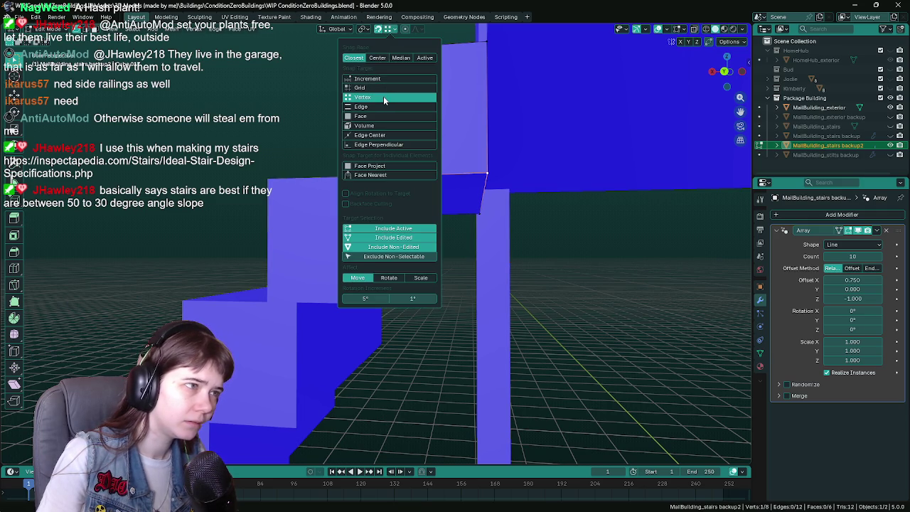
pyautogui.moveTo(453, 254)
pyautogui.mouseDown(button='middle')
pyautogui.moveTo(449, 202)
pyautogui.moveTo(437, 185)
pyautogui.mouseUp(button='middle')
# - Add another loop cut on the top step and slide it 0.128 m along X
pyautogui.hotkey('ctrl', 'r')
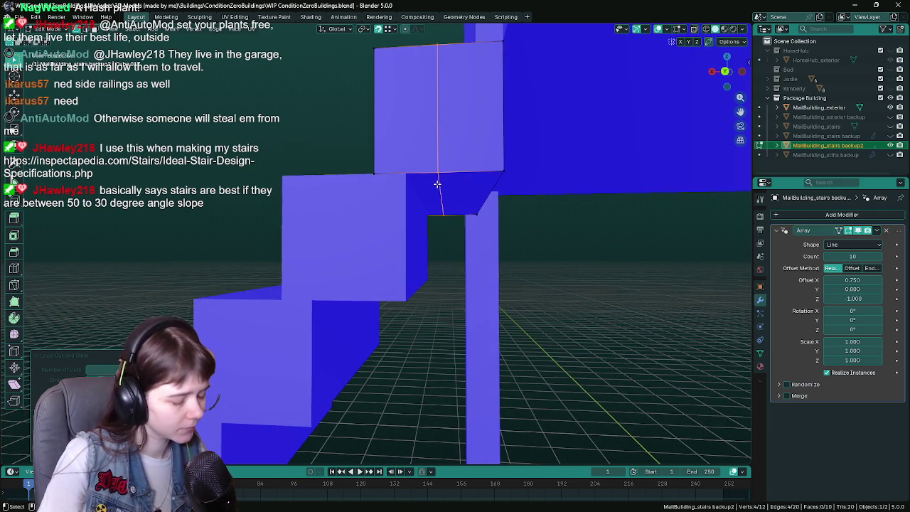
pyautogui.click(437, 184)
pyautogui.press('x')
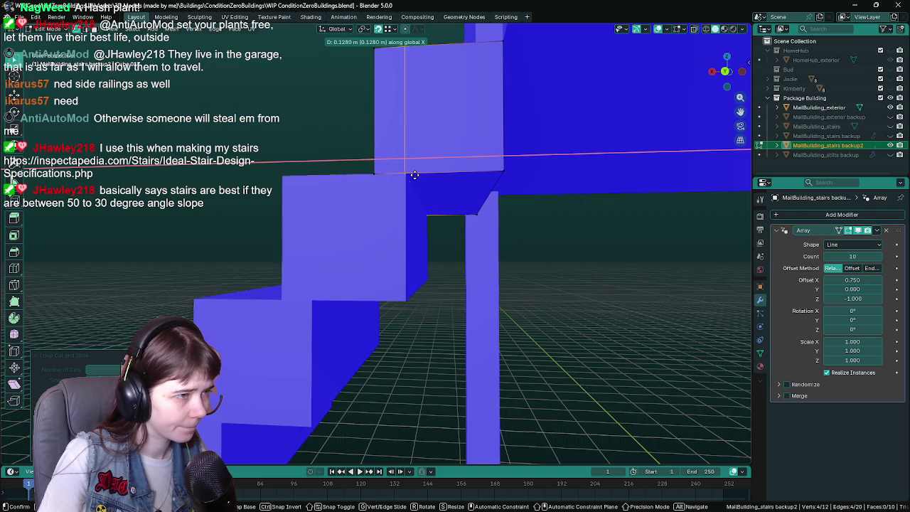
pyautogui.click(415, 174)
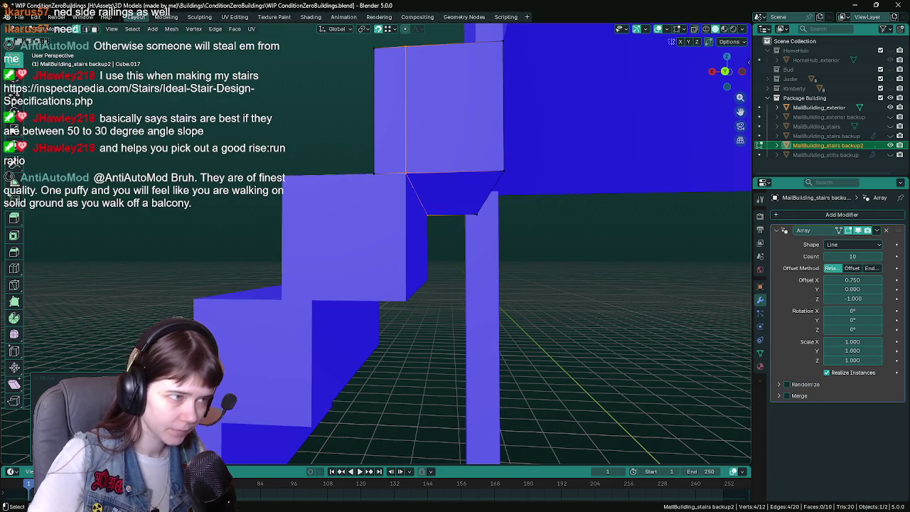
# - Look over the sloped staircase of backup2, save the file, and return to Object Mode
pyautogui.moveTo(399, 284)
pyautogui.mouseDown(button='middle')
pyautogui.moveTo(389, 276)
pyautogui.moveTo(401, 251)
pyautogui.moveTo(431, 263)
pyautogui.mouseUp(button='middle')
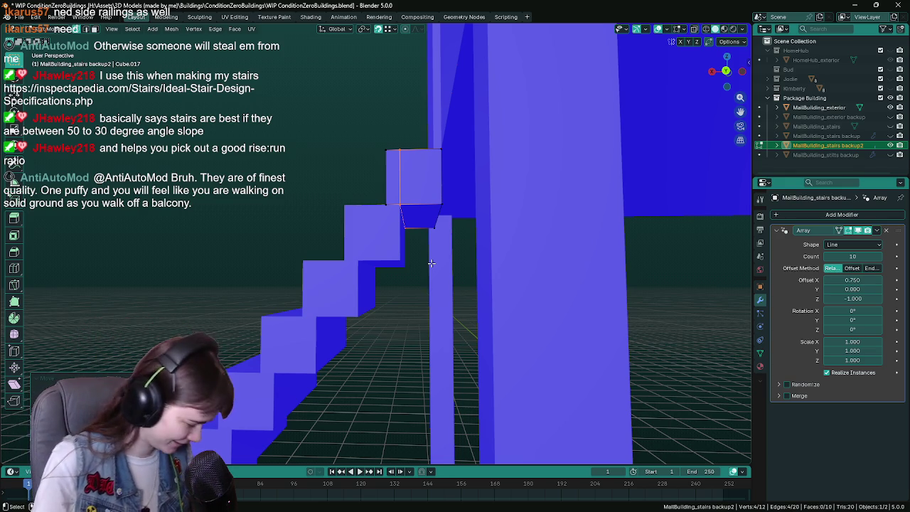
pyautogui.hotkey('ctrl', 's')
pyautogui.moveTo(432, 264)
pyautogui.mouseDown(button='middle')
pyautogui.moveTo(408, 296)
pyautogui.moveTo(405, 251)
pyautogui.moveTo(417, 233)
pyautogui.moveTo(430, 234)
pyautogui.mouseUp(button='middle')
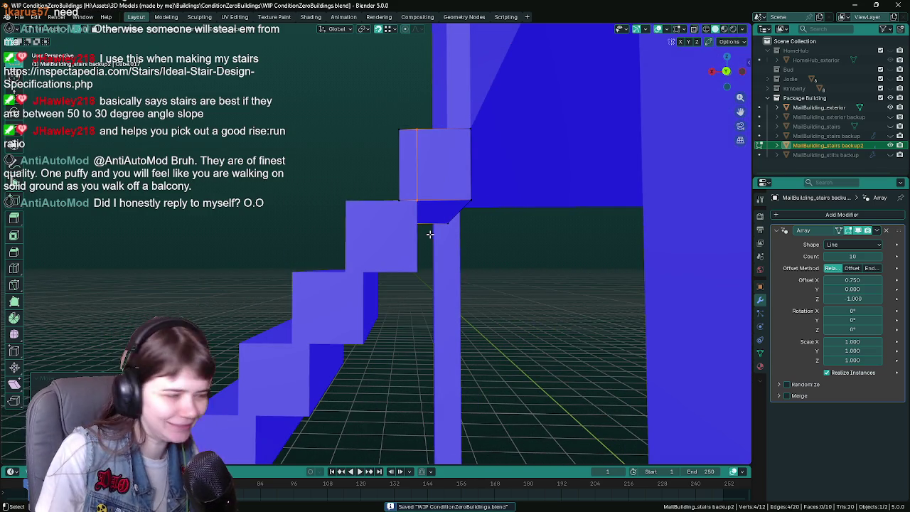
pyautogui.moveTo(430, 234); pyautogui.dragTo(430, 239, button='middle')
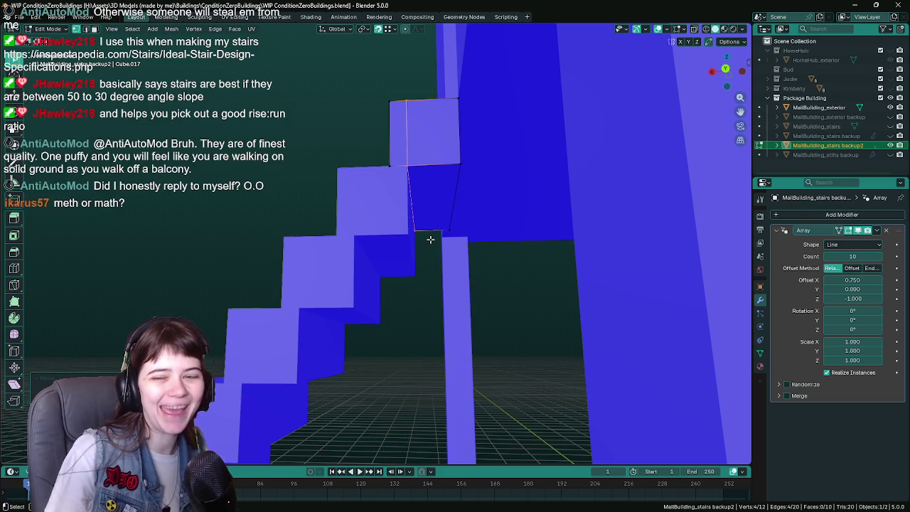
pyautogui.hotkey('ctrl', 's')
pyautogui.moveTo(430, 239); pyautogui.dragTo(435, 252, button='middle')
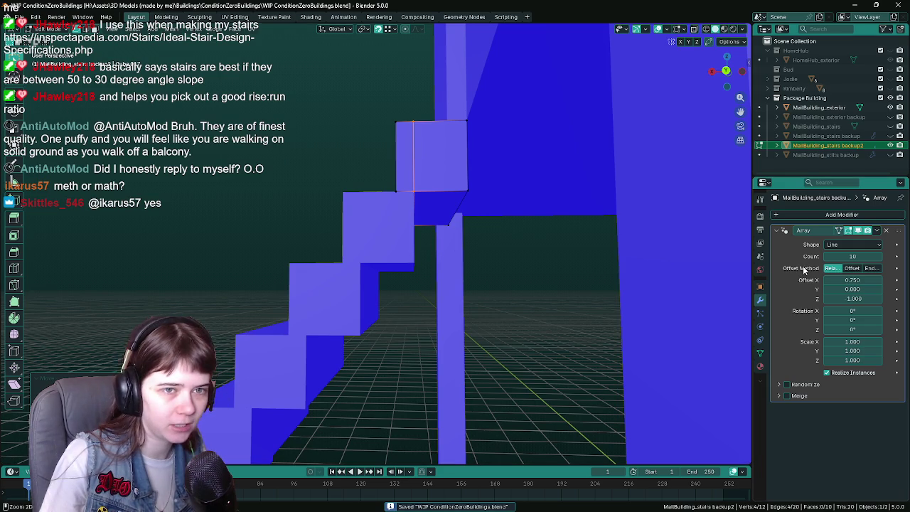
pyautogui.press('Tab')
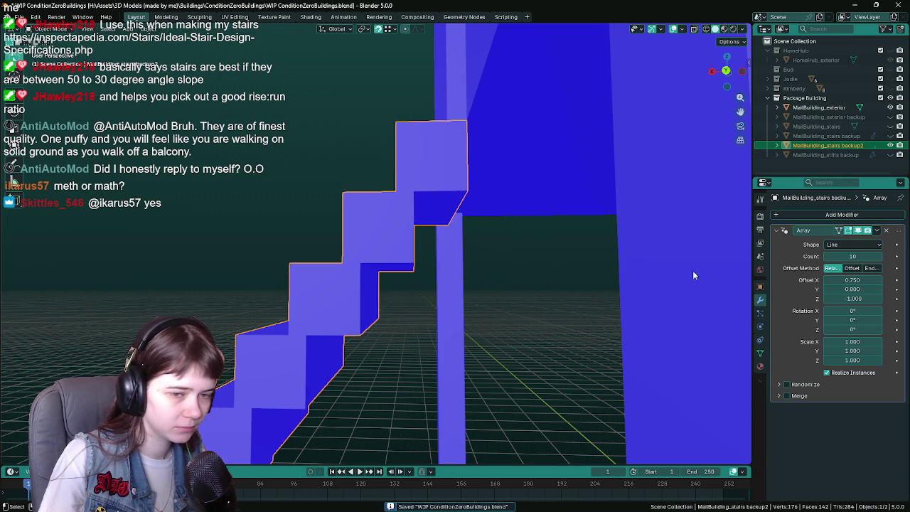
# - Apply the Array modifier on backup2, then Merge by Distance the whole mesh, removing 18 vertices
pyautogui.hotkey('ctrl', 'a')
pyautogui.press('Tab')
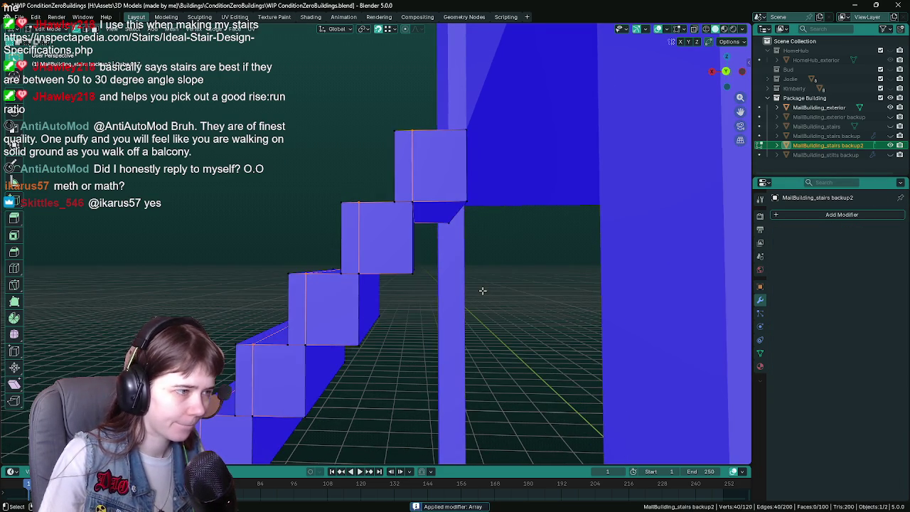
pyautogui.press('a')
pyautogui.press('F3')
pyautogui.write('merge')
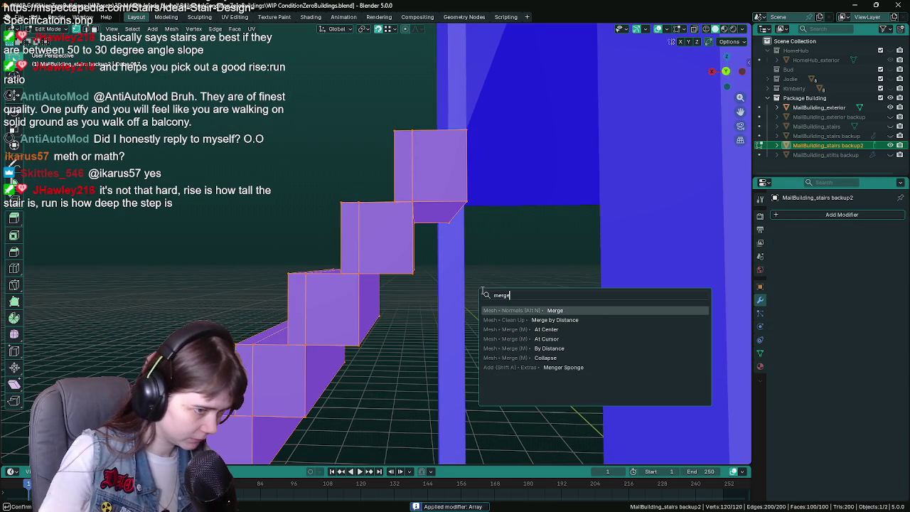
pyautogui.click(555, 320)
pyautogui.moveTo(533, 320)
pyautogui.mouseDown(button='middle')
pyautogui.moveTo(392, 309)
pyautogui.moveTo(396, 345)
pyautogui.moveTo(670, 459)
pyautogui.mouseUp(button='middle')
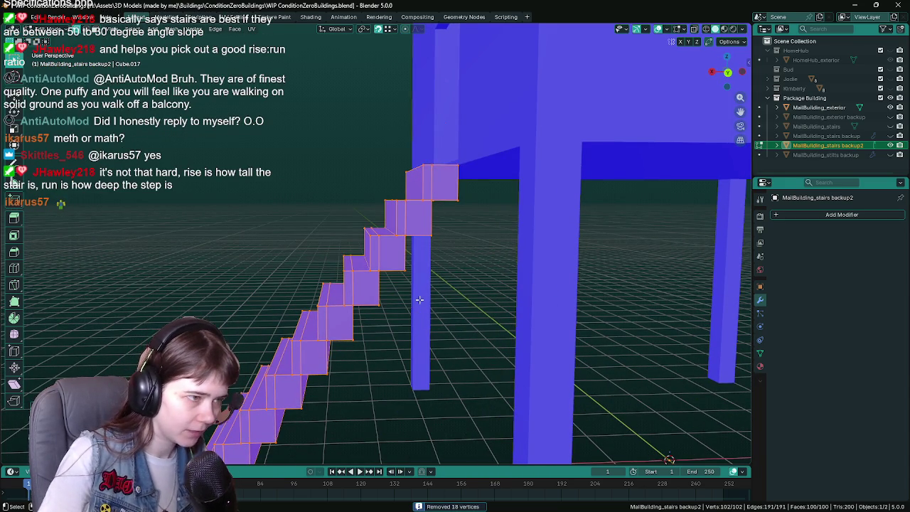
pyautogui.moveTo(420, 299)
pyautogui.mouseDown(button='middle')
pyautogui.moveTo(461, 244)
pyautogui.moveTo(450, 270)
pyautogui.moveTo(426, 254)
pyautogui.moveTo(449, 270)
pyautogui.moveTo(431, 291)
pyautogui.mouseUp(button='middle')
pyautogui.press('Tab')
# - Add a 0.02 m Wireframe modifier to backup2, view the whole building, then switch to Unreal
pyautogui.click(835, 216)
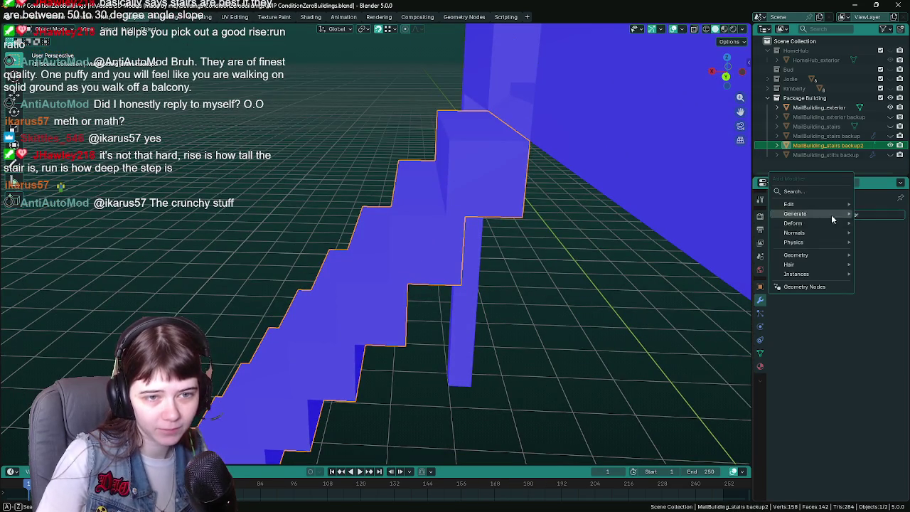
pyautogui.moveTo(795, 213)
pyautogui.click(718, 400)
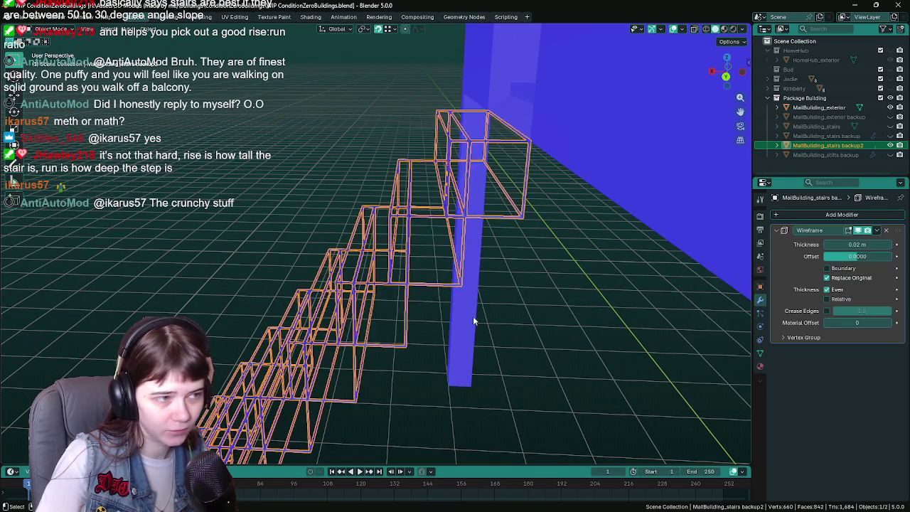
pyautogui.moveTo(474, 321)
pyautogui.mouseDown(button='middle')
pyautogui.moveTo(466, 312)
pyautogui.moveTo(501, 308)
pyautogui.moveTo(474, 299)
pyautogui.moveTo(489, 306)
pyautogui.moveTo(468, 340)
pyautogui.moveTo(471, 311)
pyautogui.moveTo(518, 306)
pyautogui.moveTo(534, 315)
pyautogui.moveTo(481, 326)
pyautogui.mouseUp(button='middle')
pyautogui.press('Tab')
pyautogui.scroll(-5, 479, 289)
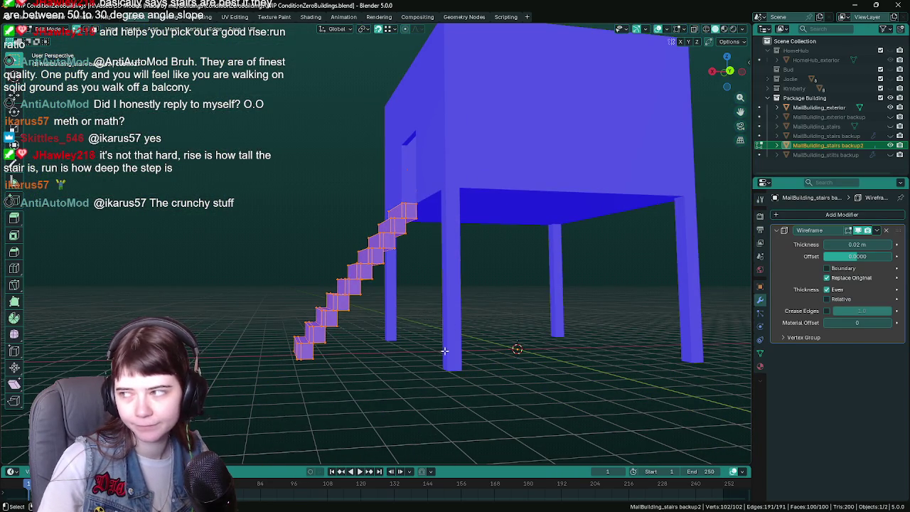
pyautogui.click(308, 500)
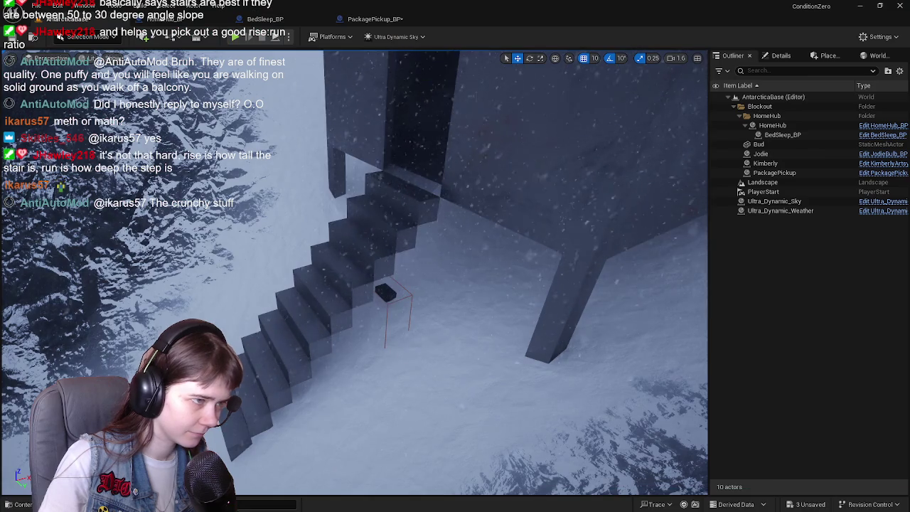
# - Frame PackagePickup beside the stairs, undo a stray move, open the Content Drawer, then return to Blender
pyautogui.doubleClick(774, 173)
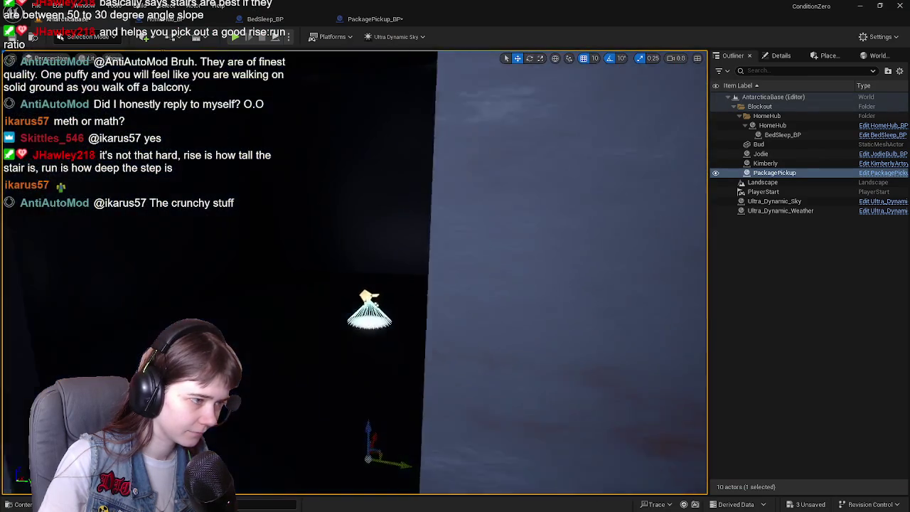
pyautogui.moveTo(460, 169)
pyautogui.mouseDown(button='right')
pyautogui.moveTo(442, 203)
pyautogui.moveTo(442, 171)
pyautogui.mouseUp(button='right')
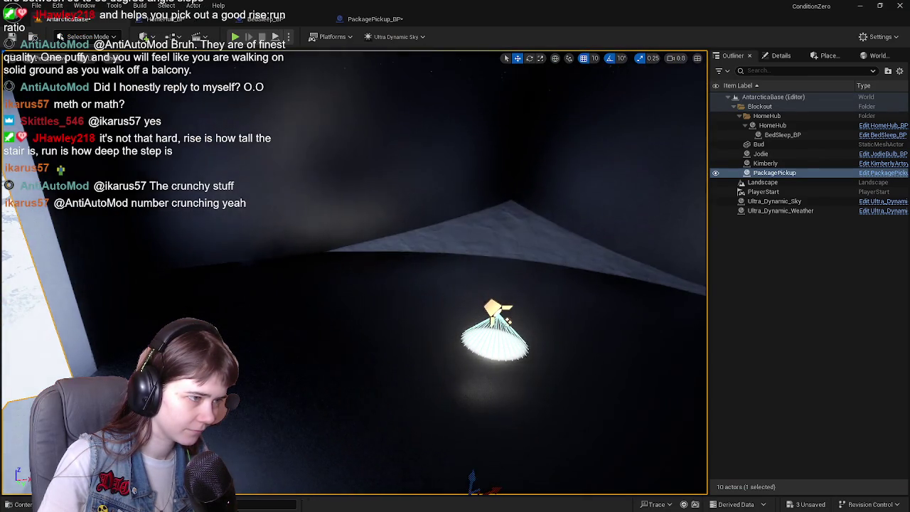
pyautogui.moveTo(527, 330); pyautogui.dragTo(527, 330, button='right')
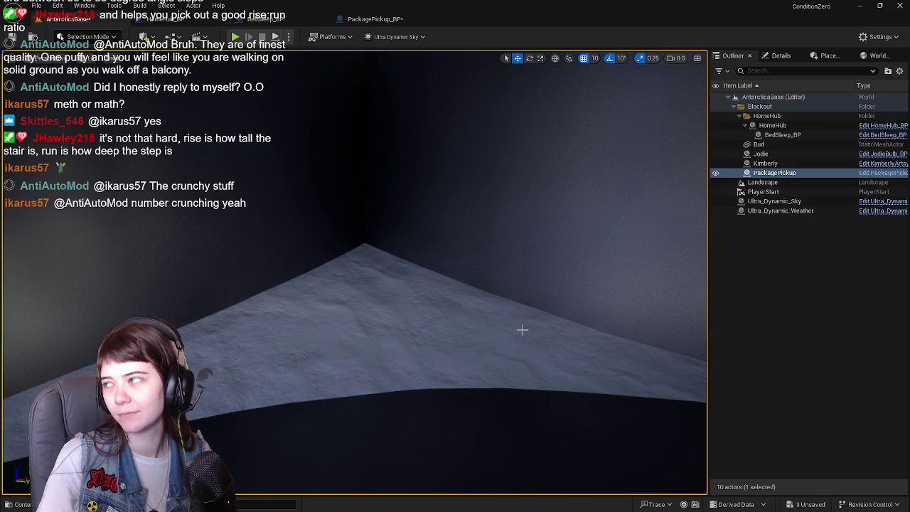
pyautogui.hotkey('ctrl', 'z')
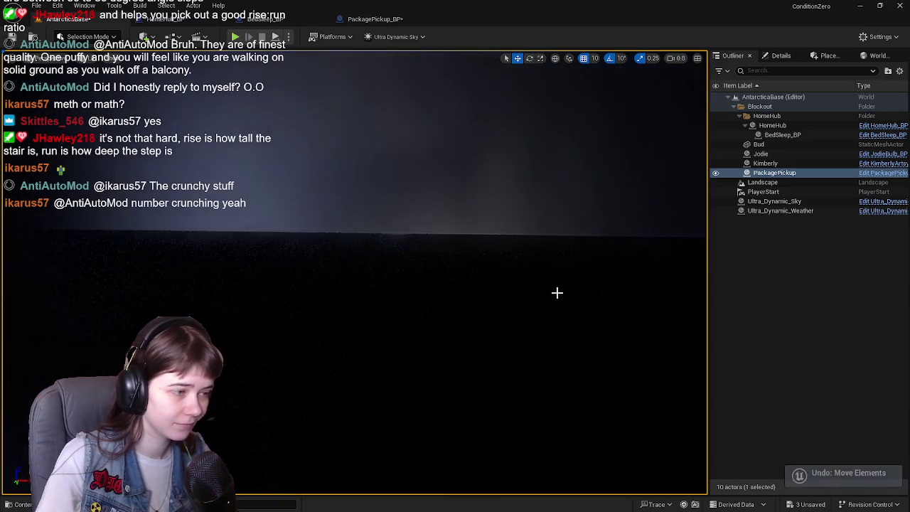
pyautogui.press('f')
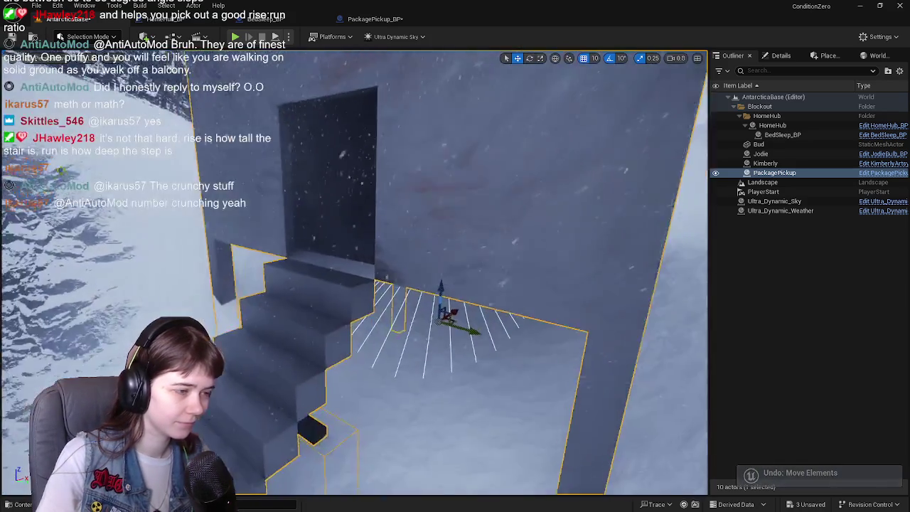
pyautogui.hotkey('ctrl', 'space')
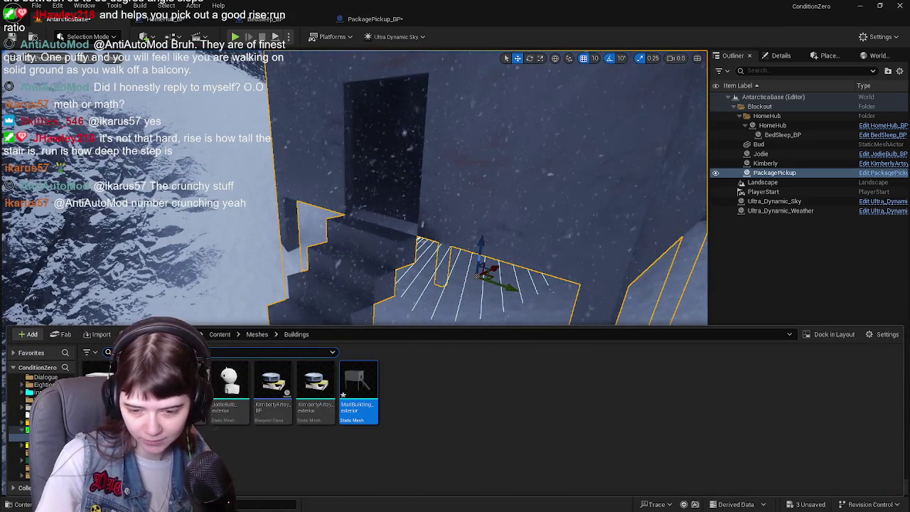
pyautogui.hotkey('alt', 'Tab')
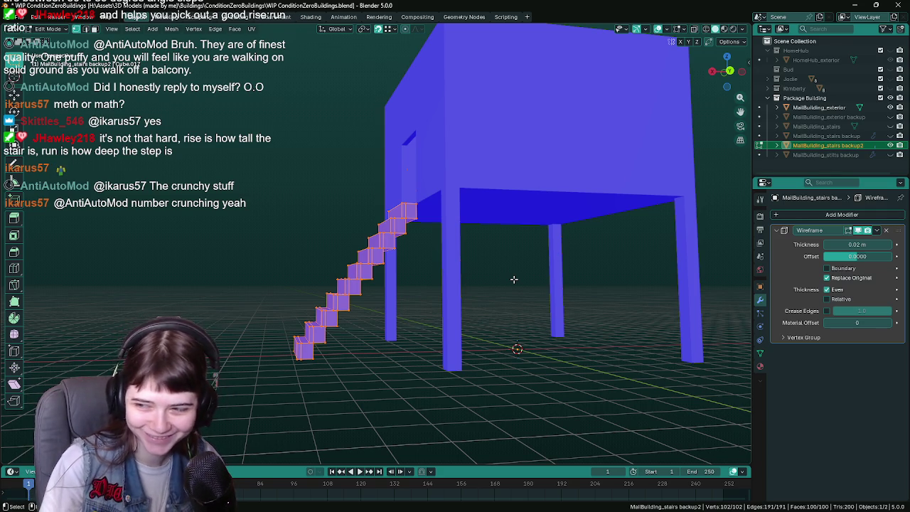
# - Inspect the wireframe stairs up close from several angles, saving WIP ConditionZeroBuildings.blend repeatedly
pyautogui.moveTo(477, 270)
pyautogui.mouseDown(button='middle')
pyautogui.moveTo(442, 284)
pyautogui.moveTo(492, 207)
pyautogui.mouseUp(button='middle')
pyautogui.scroll(1, 451, 275)
pyautogui.hotkey('ctrl', 's')
pyautogui.scroll(3, 432, 277)
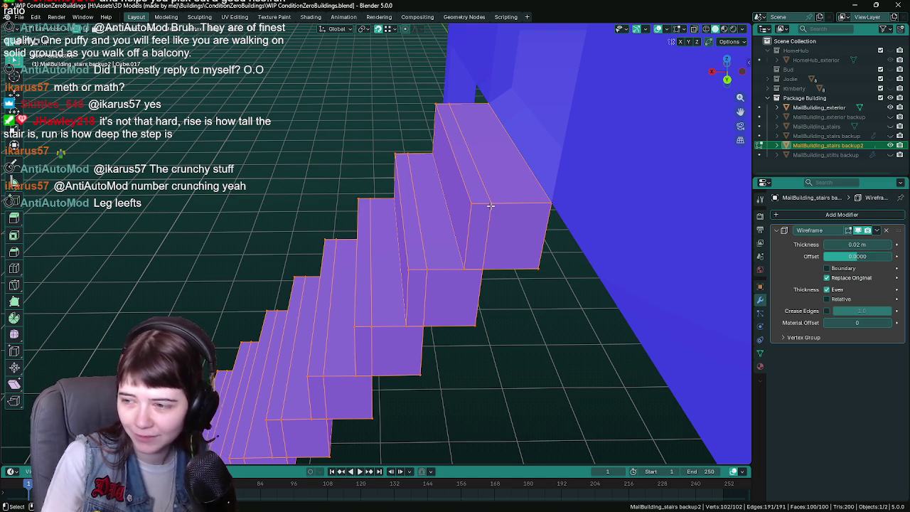
pyautogui.moveTo(490, 205); pyautogui.dragTo(396, 234, button='middle')
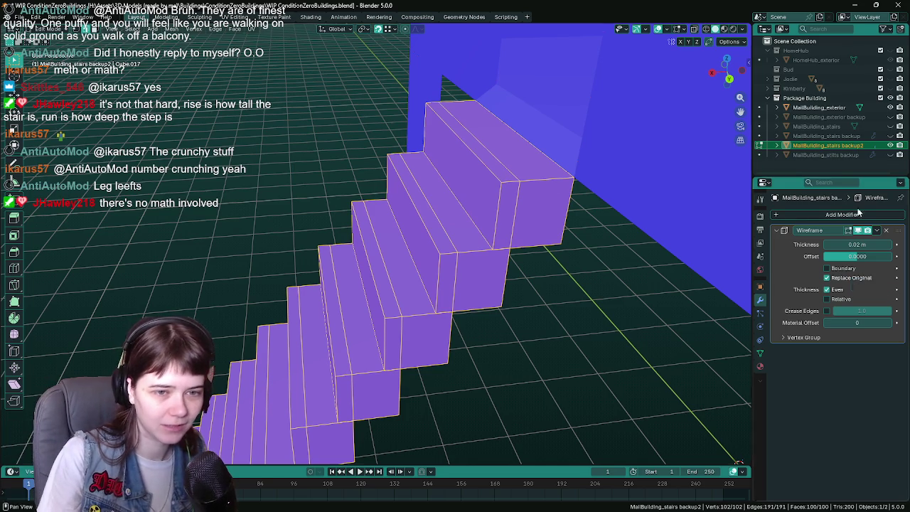
pyautogui.moveTo(491, 178); pyautogui.dragTo(505, 183, button='middle')
pyautogui.hotkey('ctrl', 's')
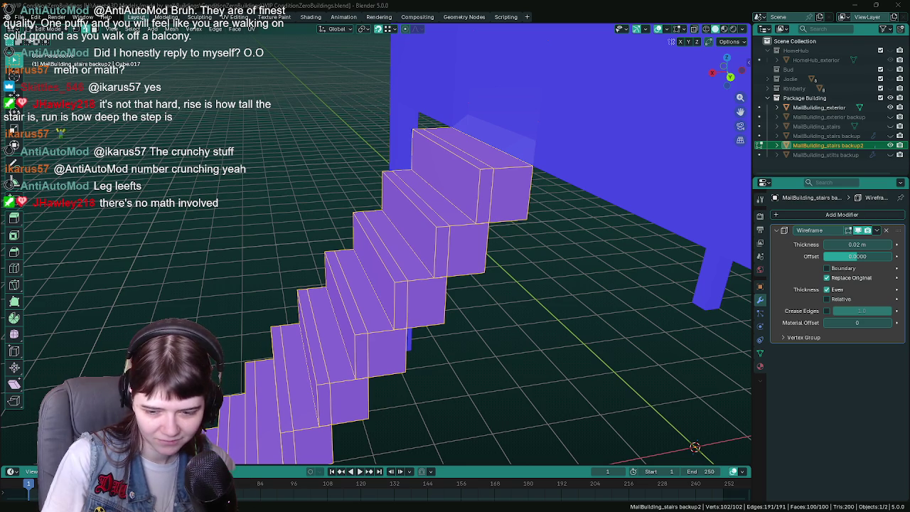
pyautogui.hotkey('ctrl', 's')
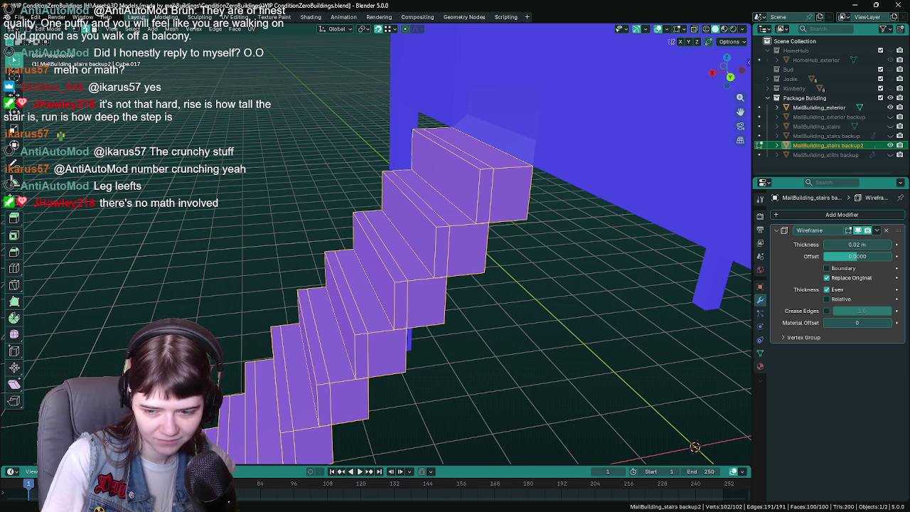
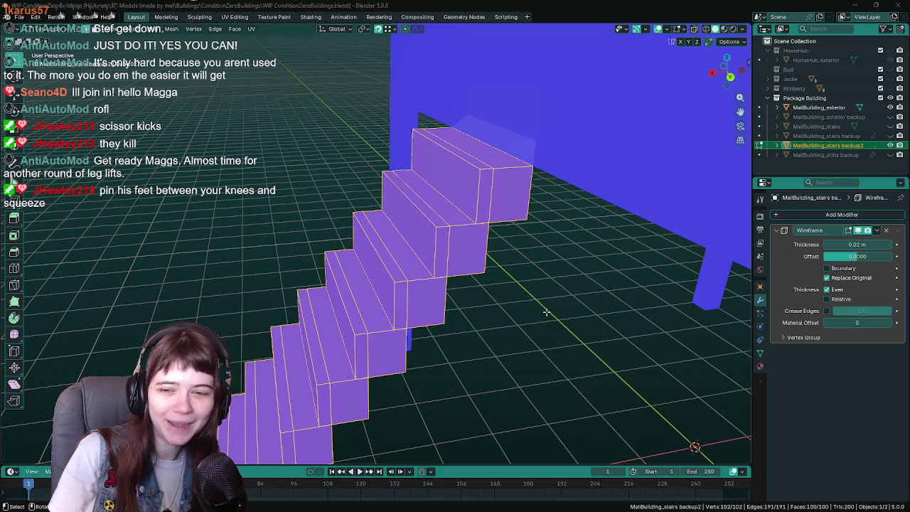
# - Save the current blend file before editing the stairs
pyautogui.moveTo(546, 311)
pyautogui.mouseDown(button='middle')
pyautogui.moveTo(517, 311)
pyautogui.moveTo(499, 273)
pyautogui.mouseUp(button='middle')
pyautogui.hotkey('ctrl', 's')
pyautogui.scroll(2, 499, 273)
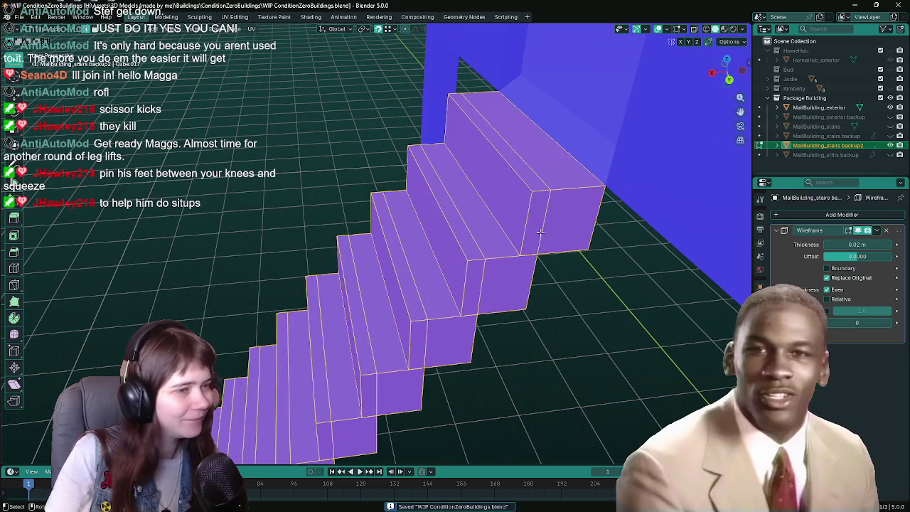
# - Select the extra edges running along several of the stair steps
pyautogui.click(529, 166)
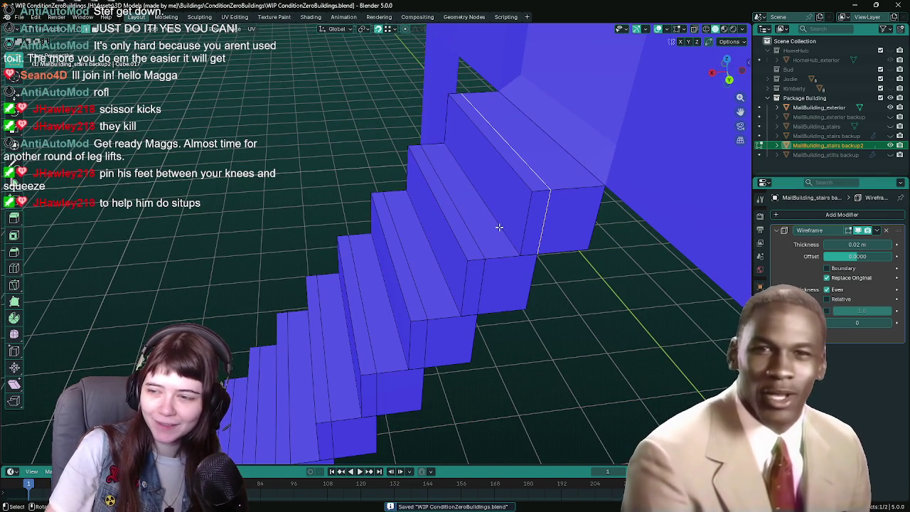
pyautogui.moveTo(513, 173)
pyautogui.mouseDown(button='middle')
pyautogui.moveTo(492, 205)
pyautogui.moveTo(276, 136)
pyautogui.moveTo(511, 208)
pyautogui.moveTo(398, 186)
pyautogui.moveTo(285, 192)
pyautogui.mouseUp(button='middle')
pyautogui.keyDown('shift'); pyautogui.click(513, 180); pyautogui.keyUp('shift')
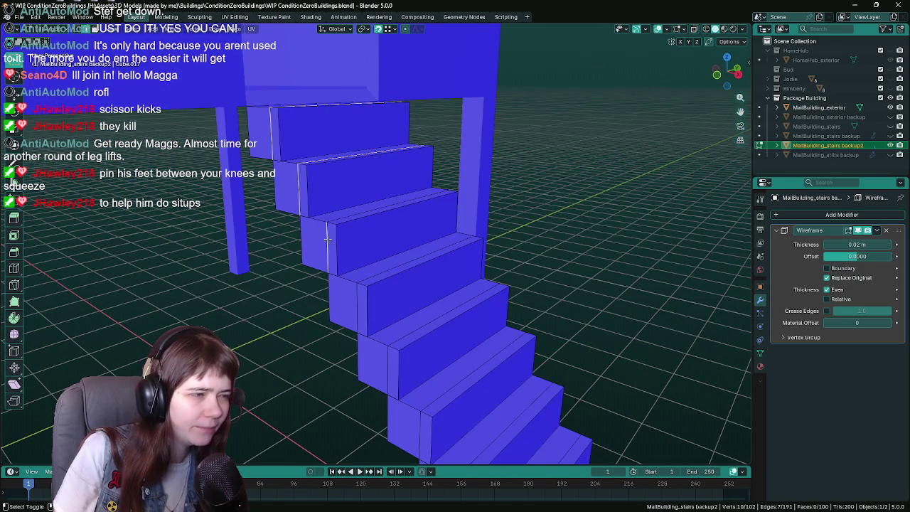
pyautogui.moveTo(503, 229)
pyautogui.mouseDown(button='middle')
pyautogui.moveTo(437, 278)
pyautogui.moveTo(439, 267)
pyautogui.mouseUp(button='middle')
pyautogui.keyDown('shift'); pyautogui.click(437, 278); pyautogui.keyUp('shift')
pyautogui.keyDown('shift'); pyautogui.click(411, 280); pyautogui.keyUp('shift')
pyautogui.keyDown('shift'); pyautogui.click(401, 233); pyautogui.keyUp('shift')
# - Dissolve the selected step edges and save the file
pyautogui.moveTo(347, 241); pyautogui.dragTo(373, 248, button='middle')
pyautogui.moveTo(475, 266)
pyautogui.mouseDown(button='middle')
pyautogui.moveTo(497, 271)
pyautogui.moveTo(477, 264)
pyautogui.moveTo(461, 333)
pyautogui.moveTo(447, 341)
pyautogui.mouseUp(button='middle')
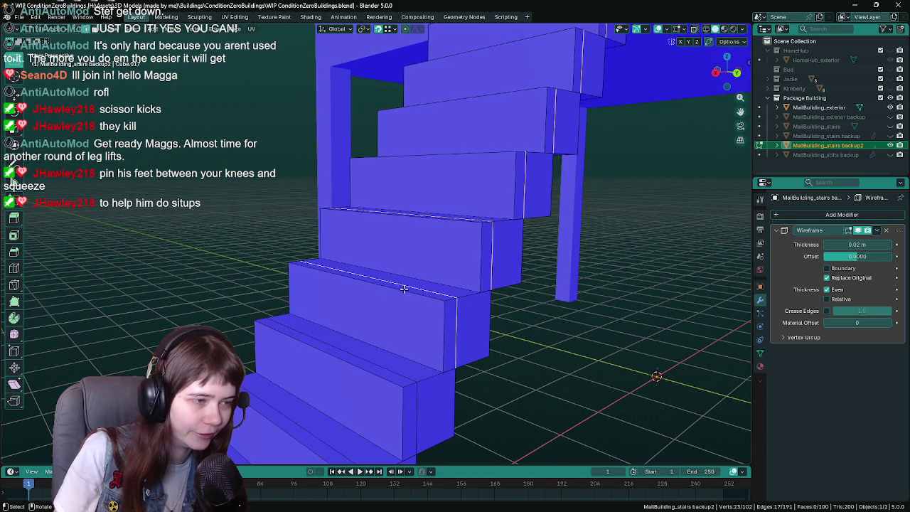
pyautogui.moveTo(403, 289)
pyautogui.mouseDown(button='middle')
pyautogui.moveTo(465, 293)
pyautogui.moveTo(450, 348)
pyautogui.moveTo(448, 320)
pyautogui.moveTo(389, 307)
pyautogui.moveTo(471, 302)
pyautogui.moveTo(473, 295)
pyautogui.moveTo(420, 287)
pyautogui.mouseUp(button='middle')
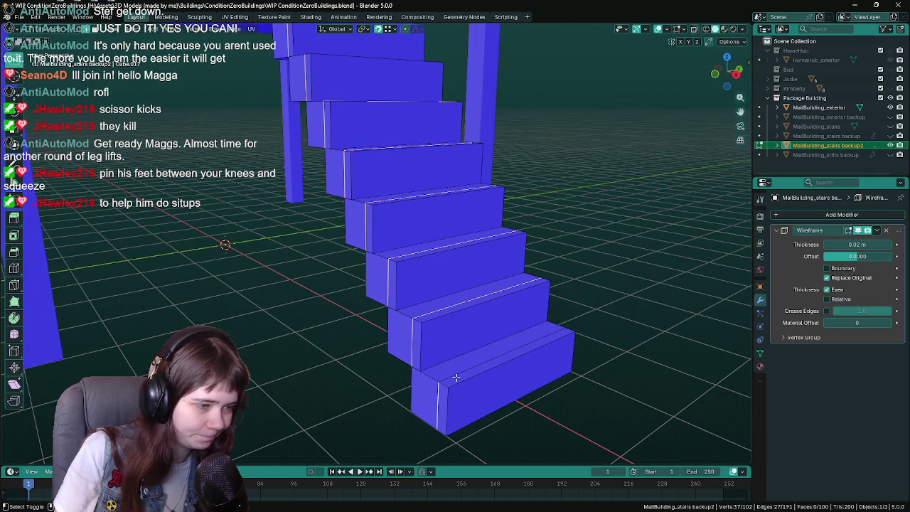
pyautogui.moveTo(615, 356)
pyautogui.mouseDown(button='middle')
pyautogui.moveTo(474, 325)
pyautogui.moveTo(356, 360)
pyautogui.moveTo(386, 311)
pyautogui.moveTo(420, 289)
pyautogui.moveTo(429, 264)
pyautogui.moveTo(448, 271)
pyautogui.mouseUp(button='middle')
pyautogui.rightClick(298, 436)
pyautogui.click(337, 380)
pyautogui.hotkey('ctrl', 's')
# - Return to Object Mode and inspect the wireframe stairs up close
pyautogui.press('Tab')
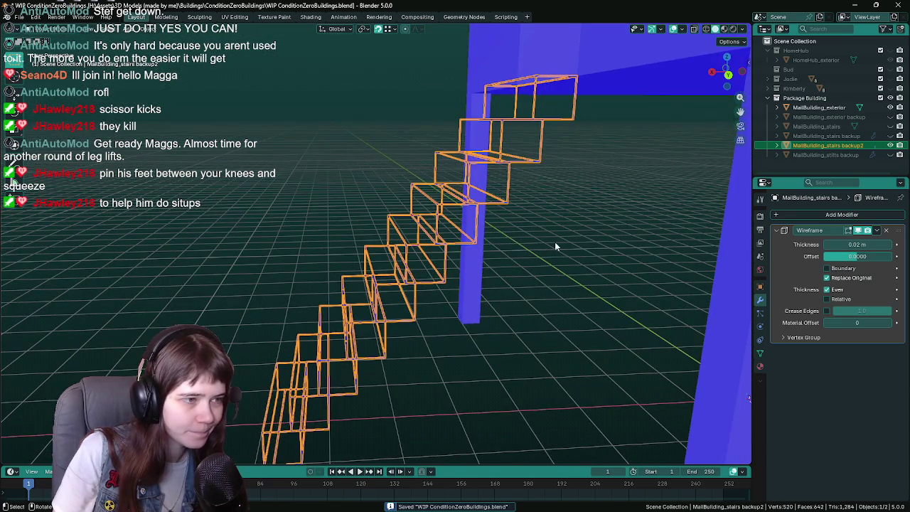
pyautogui.moveTo(557, 246)
pyautogui.mouseDown(button='middle')
pyautogui.moveTo(410, 288)
pyautogui.moveTo(431, 319)
pyautogui.moveTo(468, 308)
pyautogui.mouseUp(button='middle')
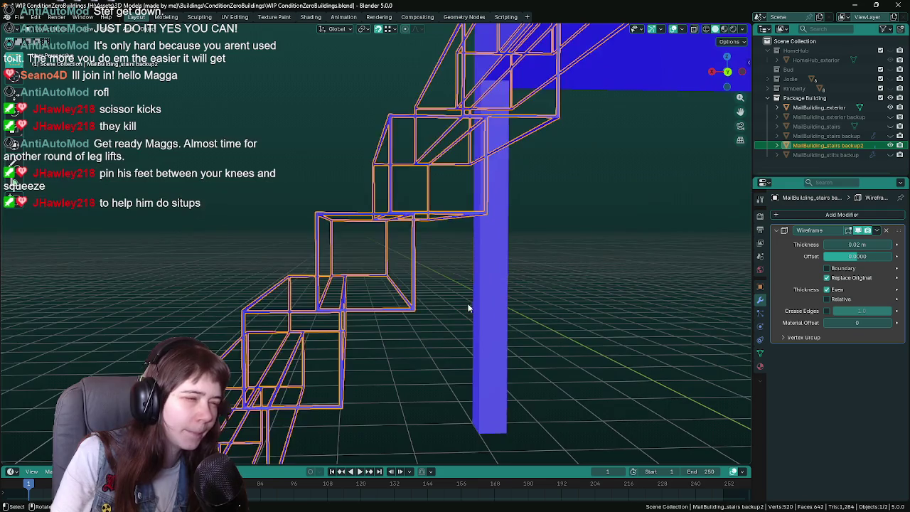
pyautogui.press('Tab')
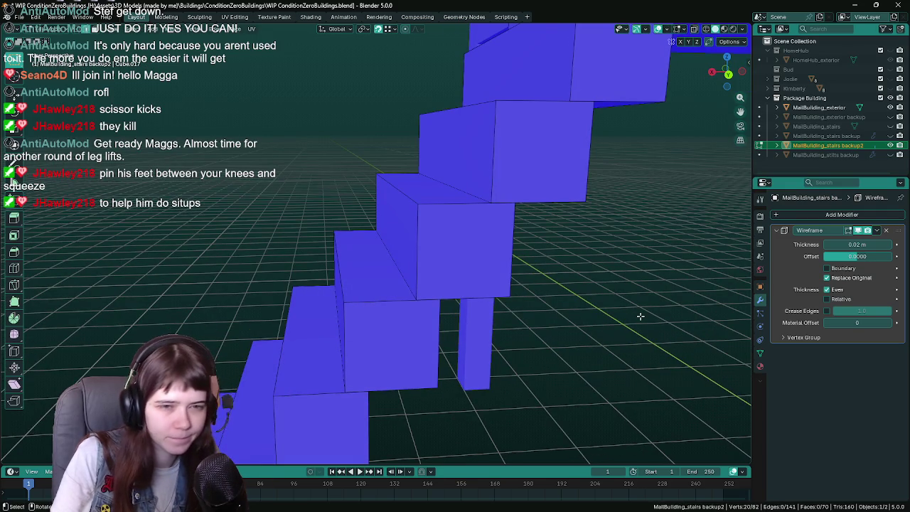
pyautogui.press('Tab')
pyautogui.moveTo(564, 309); pyautogui.dragTo(676, 292, button='middle')
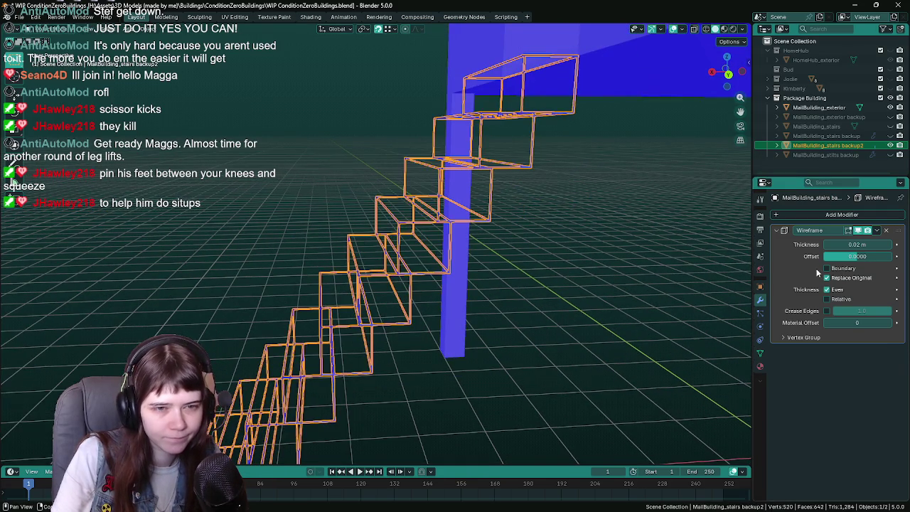
# - Try a Wireframe thickness of 0.2 m, then 0.1 m
pyautogui.click(859, 245)
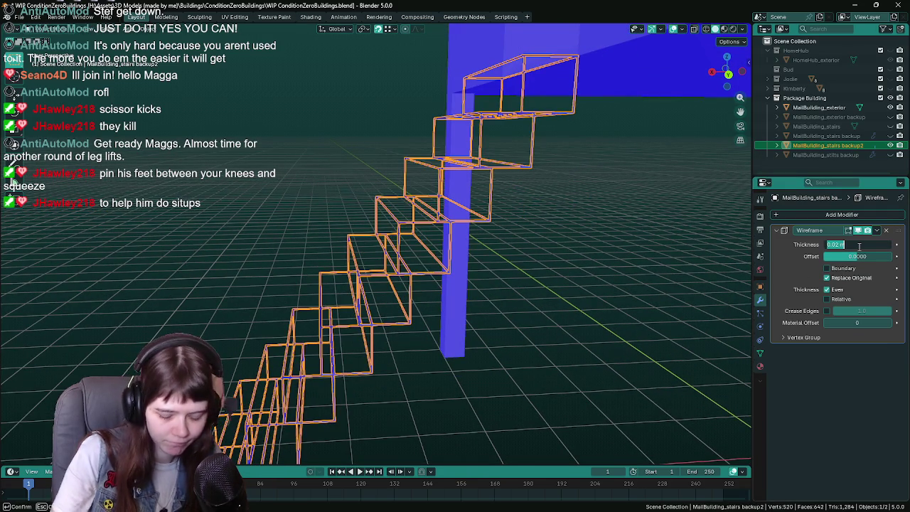
pyautogui.write('0.2')
pyautogui.press('Return')
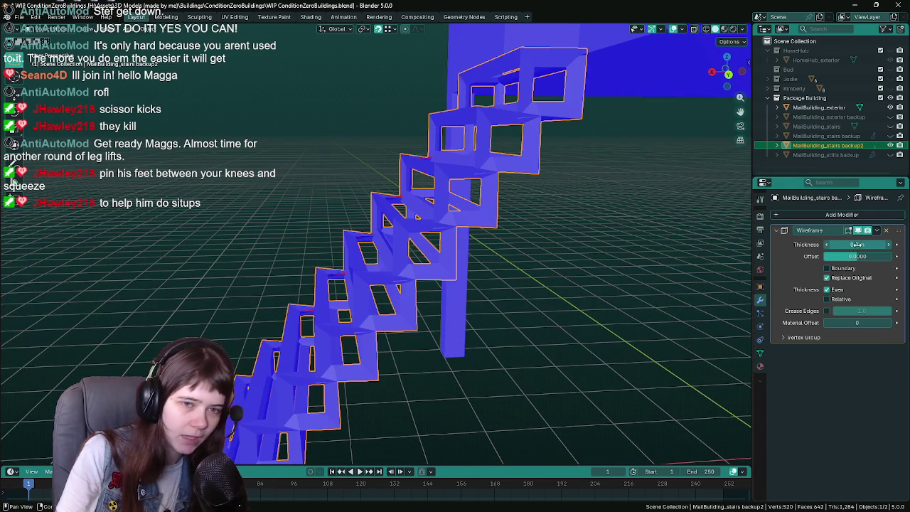
pyautogui.click(859, 246)
pyautogui.write('0.1')
pyautogui.press('Return')
pyautogui.moveTo(441, 277)
pyautogui.mouseDown(button='middle')
pyautogui.moveTo(454, 275)
pyautogui.moveTo(416, 278)
pyautogui.moveTo(519, 296)
pyautogui.mouseUp(button='middle')
pyautogui.scroll(-3, 455, 275)
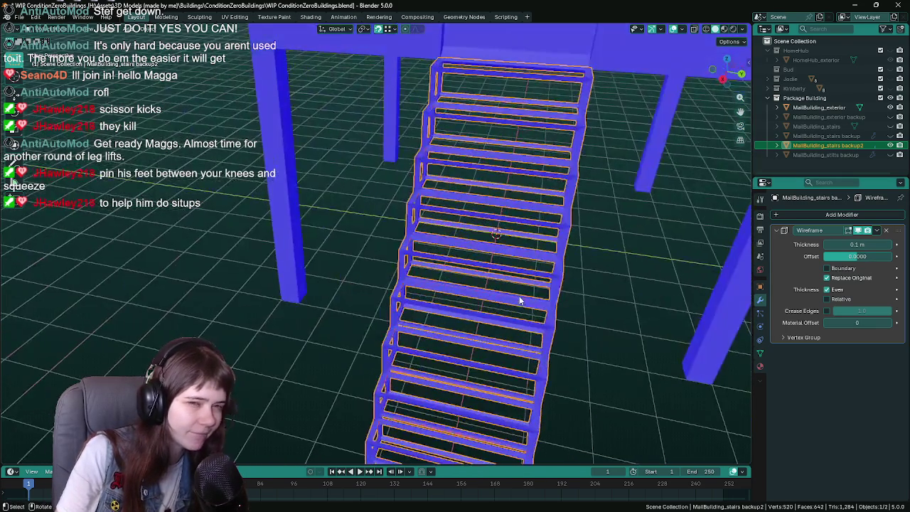
# - Settle on a 0.15 m Wireframe thickness, then re-enter Edit Mode on the stairs
pyautogui.click(877, 245)
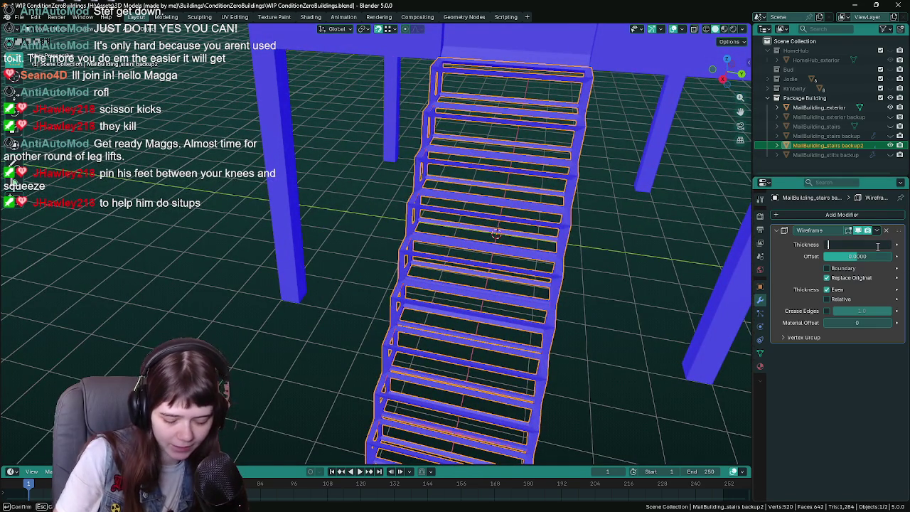
pyautogui.write('0.15')
pyautogui.press('Return')
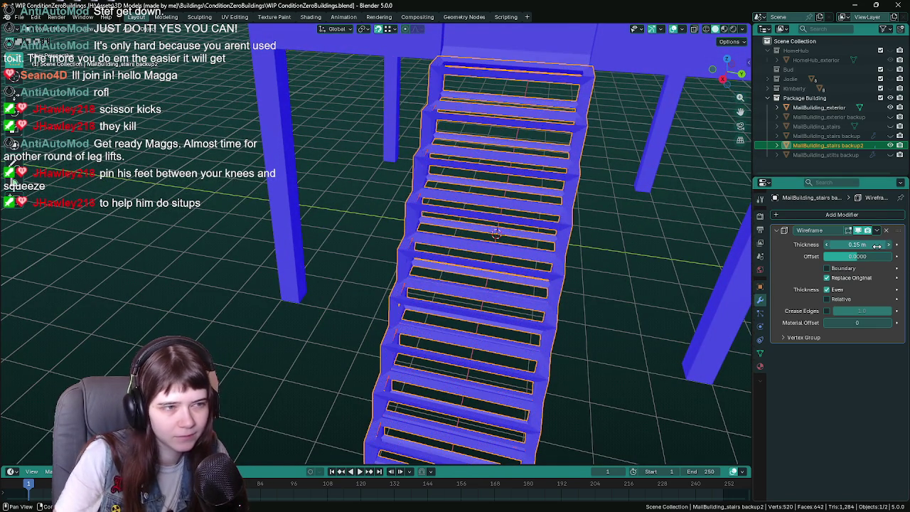
pyautogui.moveTo(507, 287)
pyautogui.mouseDown(button='middle')
pyautogui.moveTo(597, 352)
pyautogui.moveTo(470, 321)
pyautogui.moveTo(492, 337)
pyautogui.moveTo(481, 332)
pyautogui.mouseUp(button='middle')
pyautogui.click(541, 339)
pyautogui.press('Tab')
pyautogui.press('Tab')
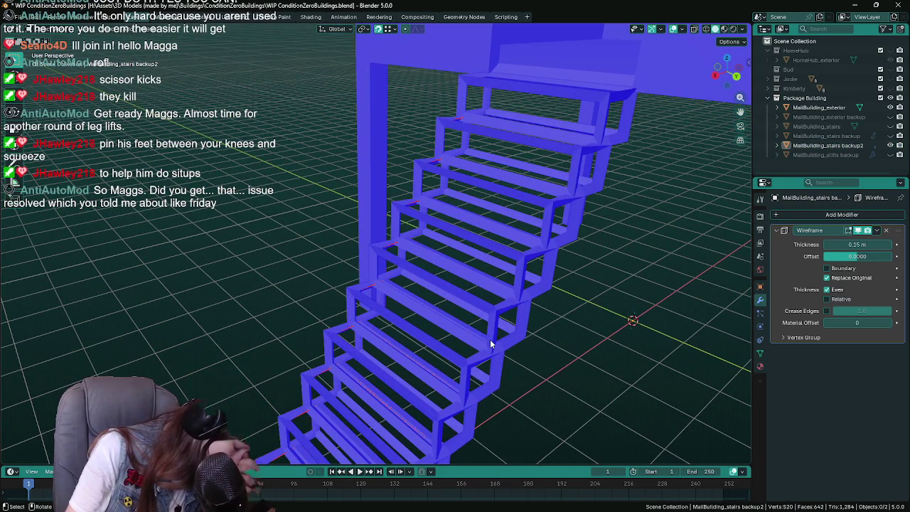
pyautogui.moveTo(490, 339)
pyautogui.mouseDown(button='middle')
pyautogui.moveTo(417, 339)
pyautogui.moveTo(548, 335)
pyautogui.moveTo(519, 309)
pyautogui.mouseUp(button='middle')
pyautogui.press('Tab')
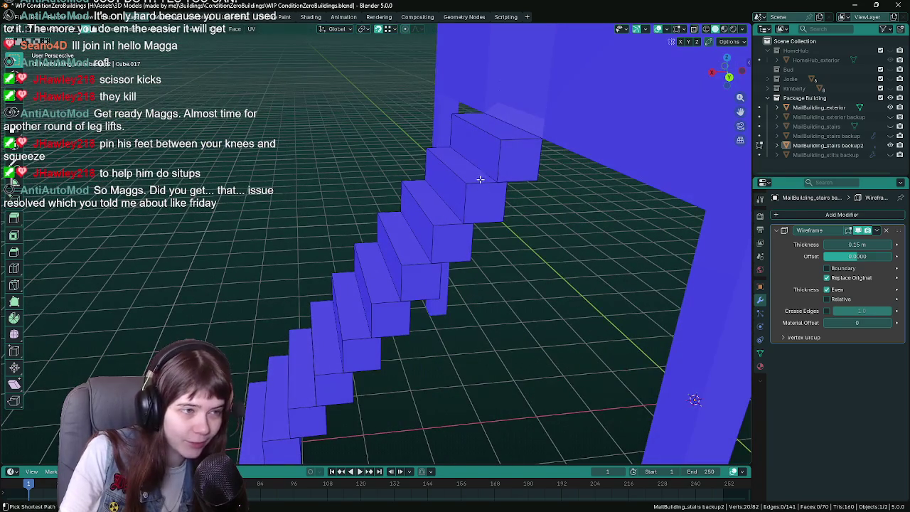
pyautogui.hotkey('ctrl', 'r')
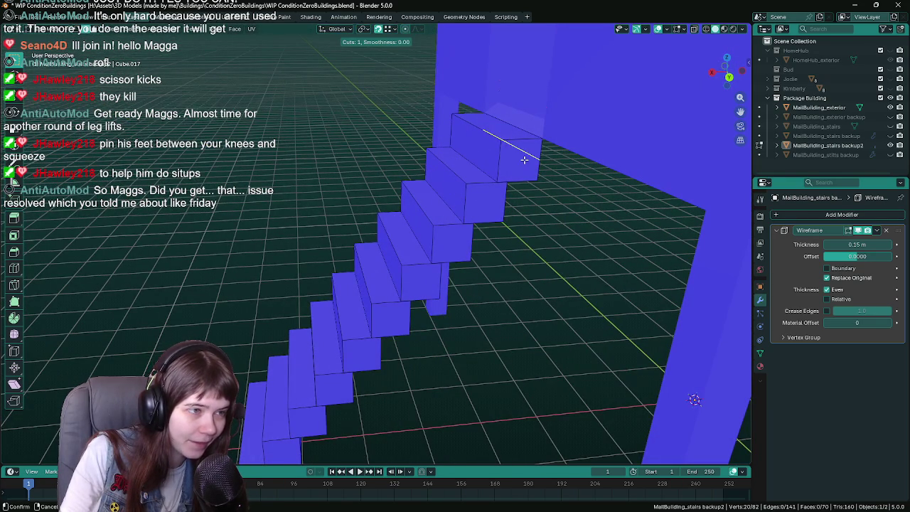
pyautogui.rightClick(524, 160)
pyautogui.hotkey('ctrl', 's')
pyautogui.moveTo(529, 269); pyautogui.dragTo(522, 282, button='middle')
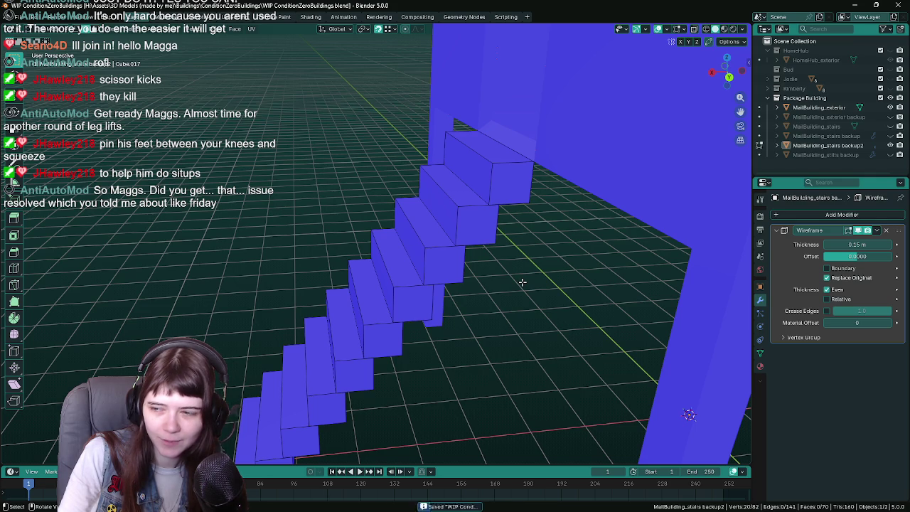
pyautogui.moveTo(480, 286); pyautogui.dragTo(541, 286, button='middle')
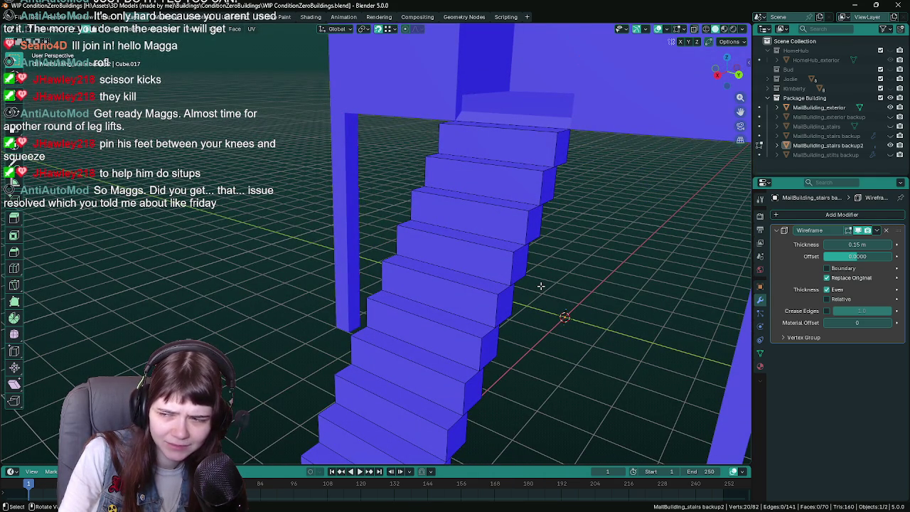
pyautogui.moveTo(488, 254); pyautogui.dragTo(416, 283, button='middle')
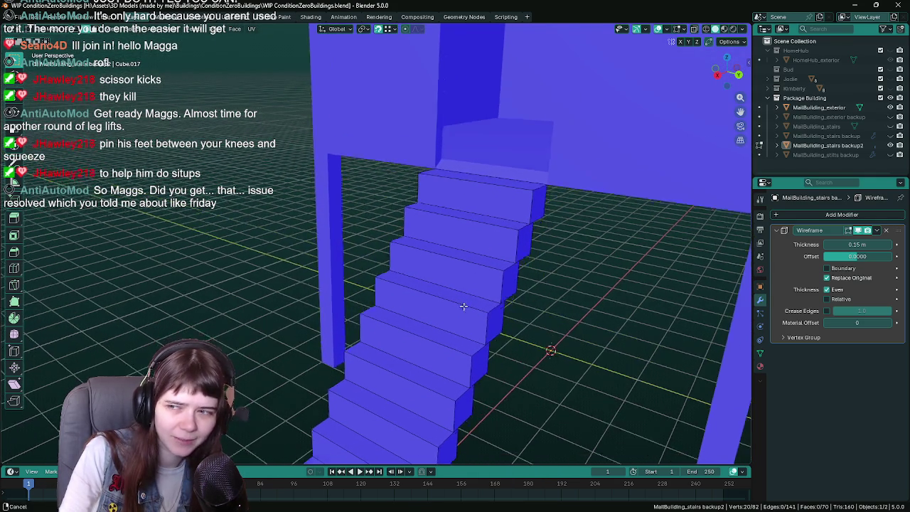
# - Visit the empty Desktop 2, glance at quick settings and icons, then return to Blender
pyautogui.press('ctrl+super+Right')
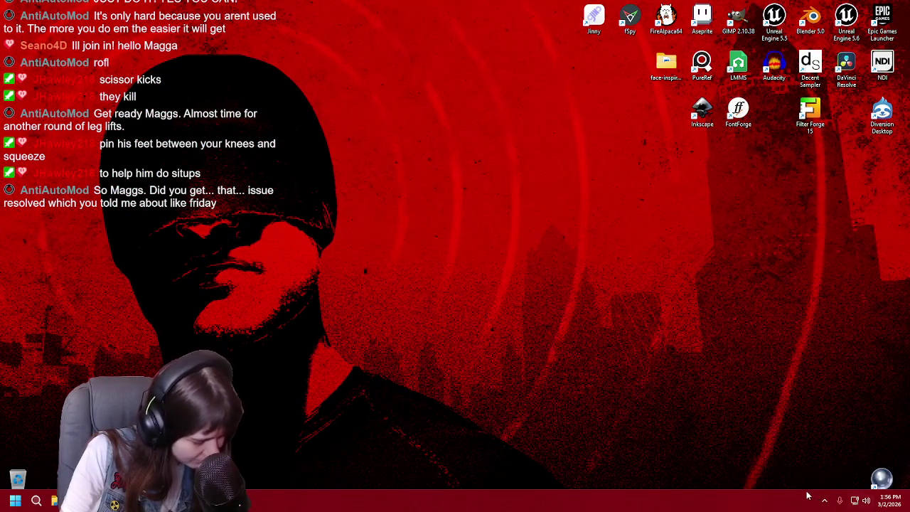
pyautogui.click(861, 500)
pyautogui.click(657, 365)
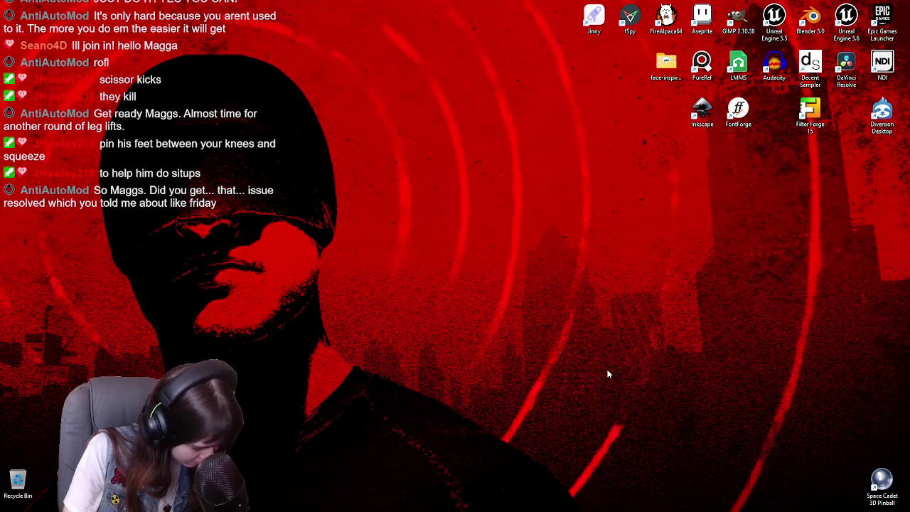
pyautogui.hotkey('ctrl', 'a')
pyautogui.click(594, 370)
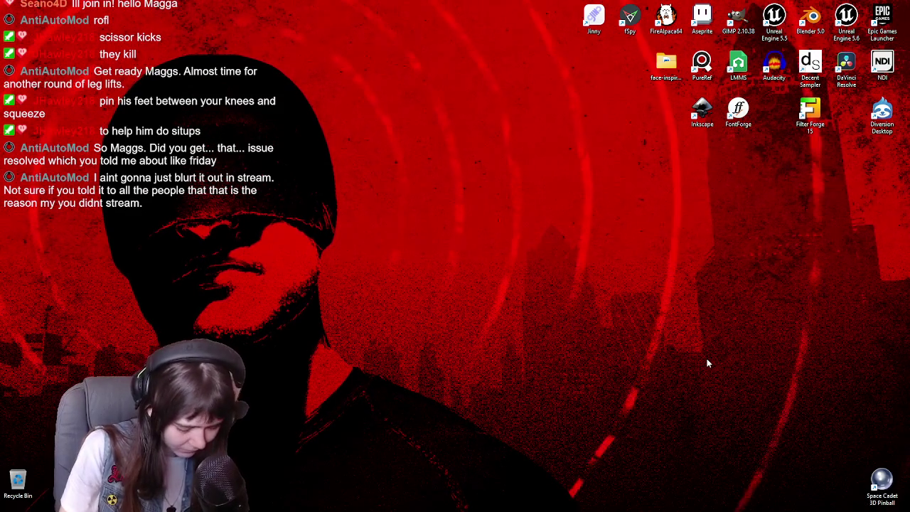
pyautogui.press('ctrl+super+Left')
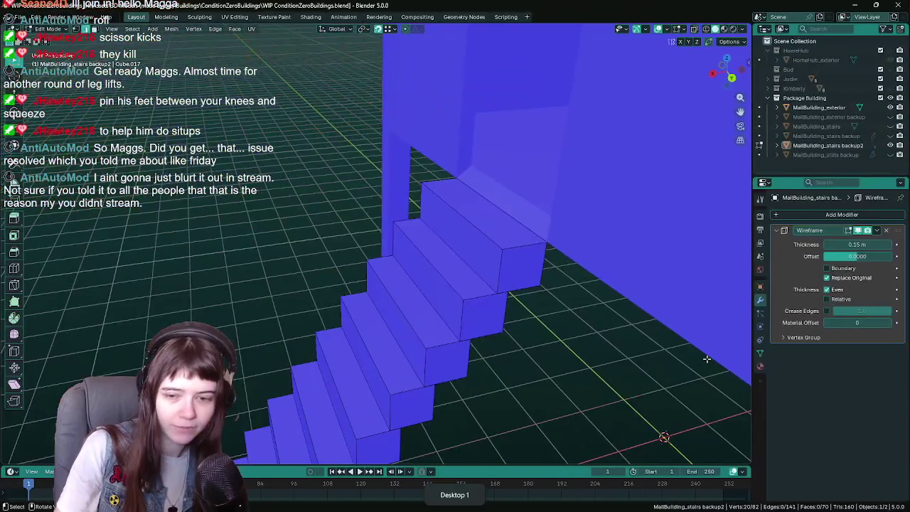
# - Look around the stairs and save the blend file
pyautogui.moveTo(707, 359); pyautogui.dragTo(609, 341, button='middle')
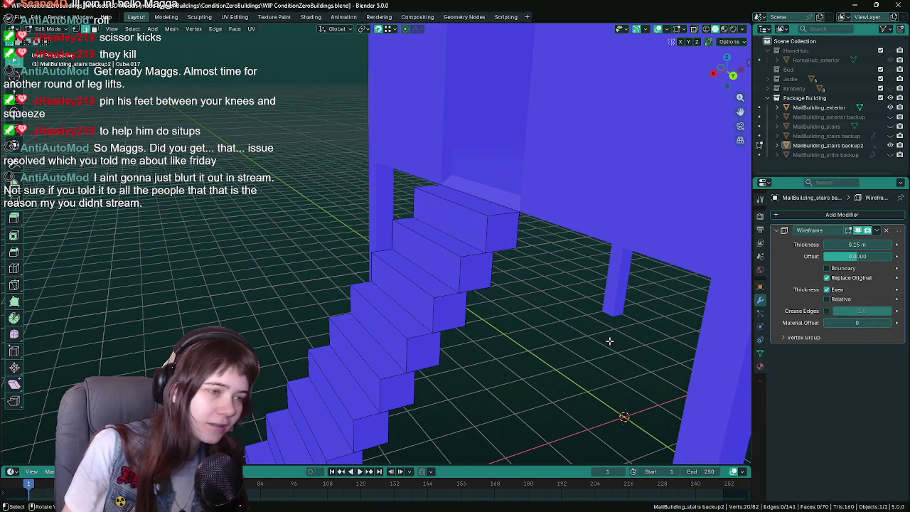
pyautogui.moveTo(578, 354); pyautogui.dragTo(544, 356, button='middle')
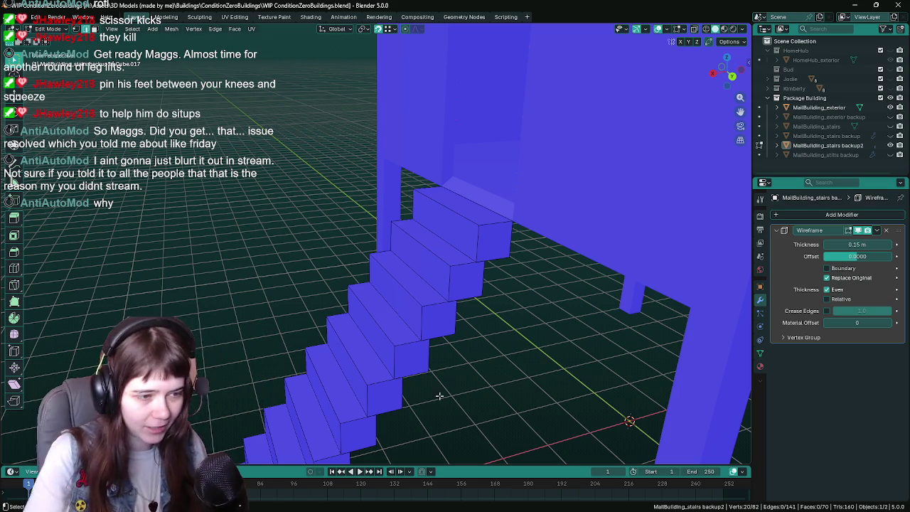
pyautogui.hotkey('ctrl', 's')
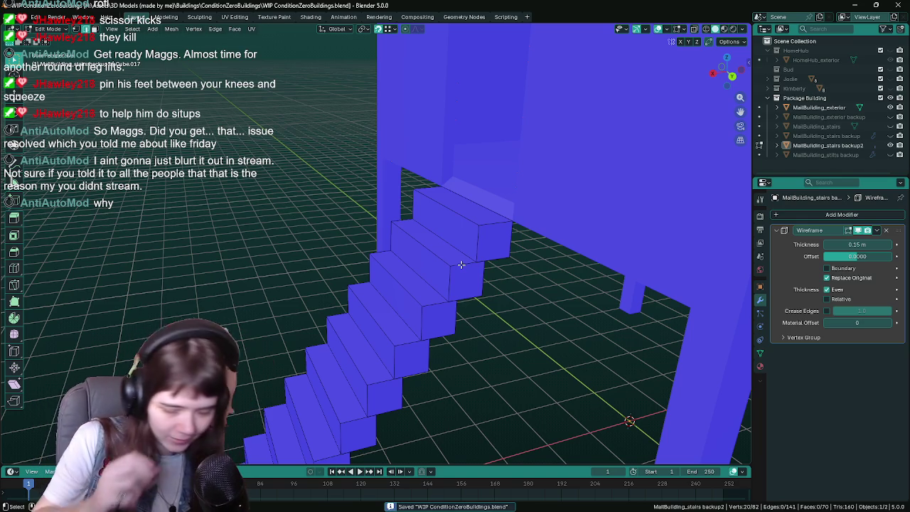
# - In Object Mode, set the Wireframe thickness to 0.1 m and save
pyautogui.moveTo(461, 265)
pyautogui.mouseDown(button='middle')
pyautogui.moveTo(411, 274)
pyautogui.moveTo(406, 258)
pyautogui.mouseUp(button='middle')
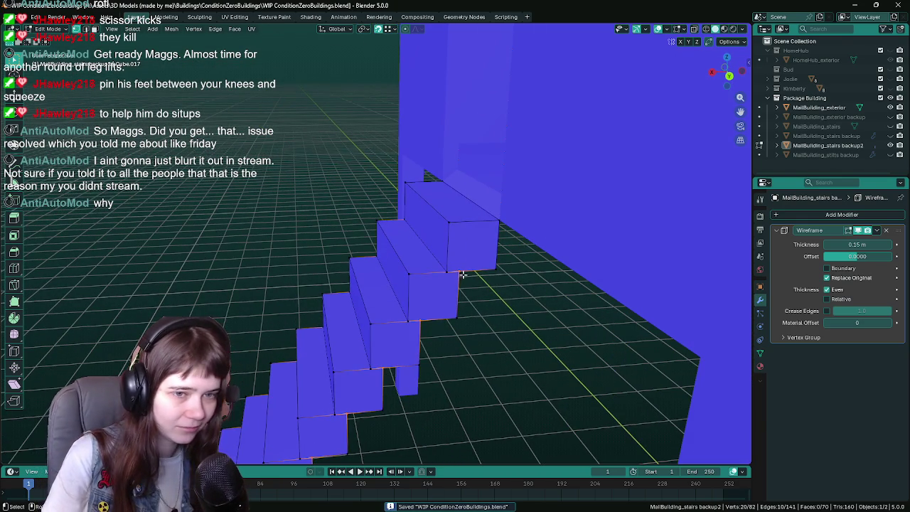
pyautogui.press('Tab')
pyautogui.moveTo(461, 284)
pyautogui.mouseDown(button='middle')
pyautogui.moveTo(430, 284)
pyautogui.moveTo(498, 301)
pyautogui.moveTo(479, 293)
pyautogui.moveTo(465, 248)
pyautogui.moveTo(455, 270)
pyautogui.moveTo(503, 285)
pyautogui.mouseUp(button='middle')
pyautogui.doubleClick(857, 244)
pyautogui.write('0.1')
pyautogui.press('Return')
pyautogui.hotkey('ctrl', 's')
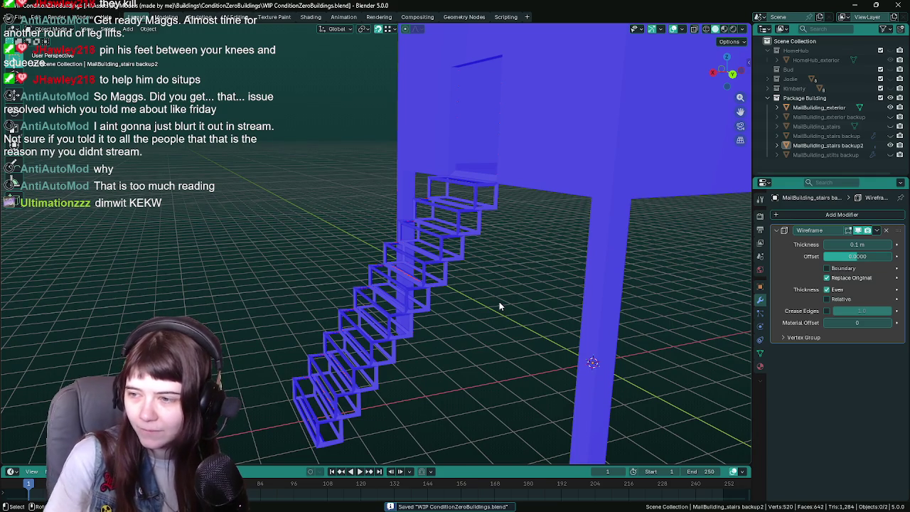
# - Try the Relative, Replace Original and Even wireframe options, reverting each one
pyautogui.moveTo(500, 305)
pyautogui.mouseDown(button='middle')
pyautogui.moveTo(507, 310)
pyautogui.moveTo(490, 274)
pyautogui.moveTo(498, 263)
pyautogui.mouseUp(button='middle')
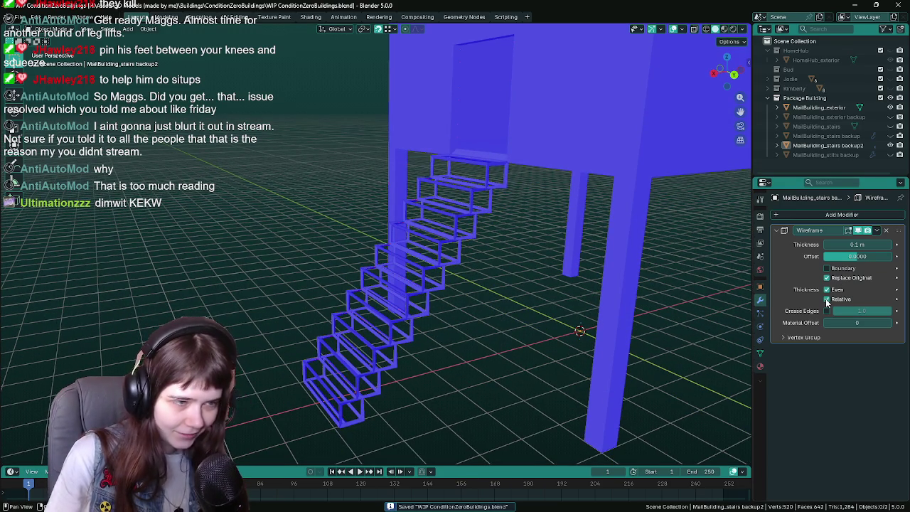
pyautogui.scroll(5, 618, 337)
pyautogui.scroll(3, 511, 324)
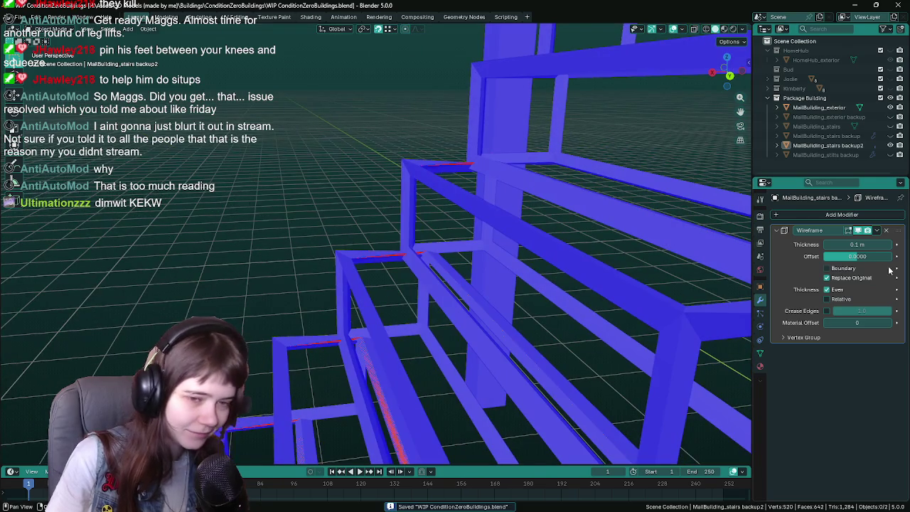
pyautogui.click(827, 301)
pyautogui.click(829, 301)
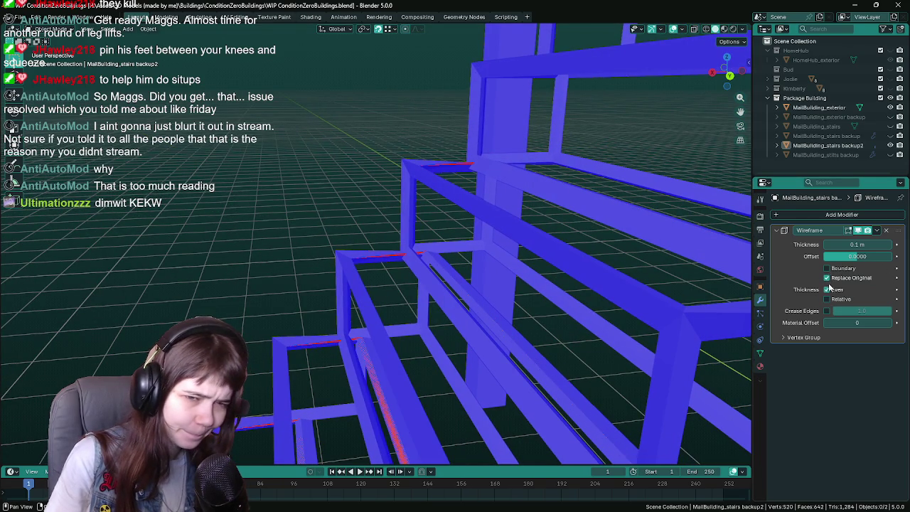
pyautogui.click(828, 281)
pyautogui.click(828, 279)
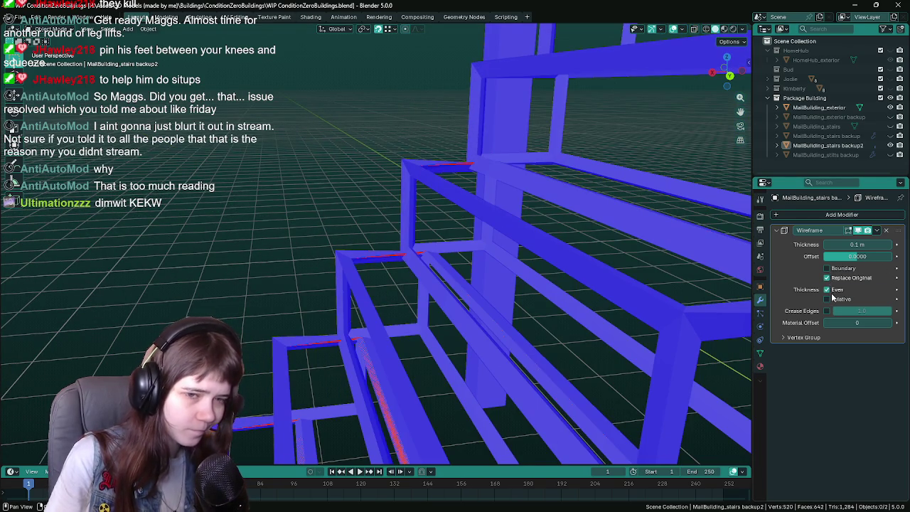
pyautogui.click(828, 293)
pyautogui.click(828, 293)
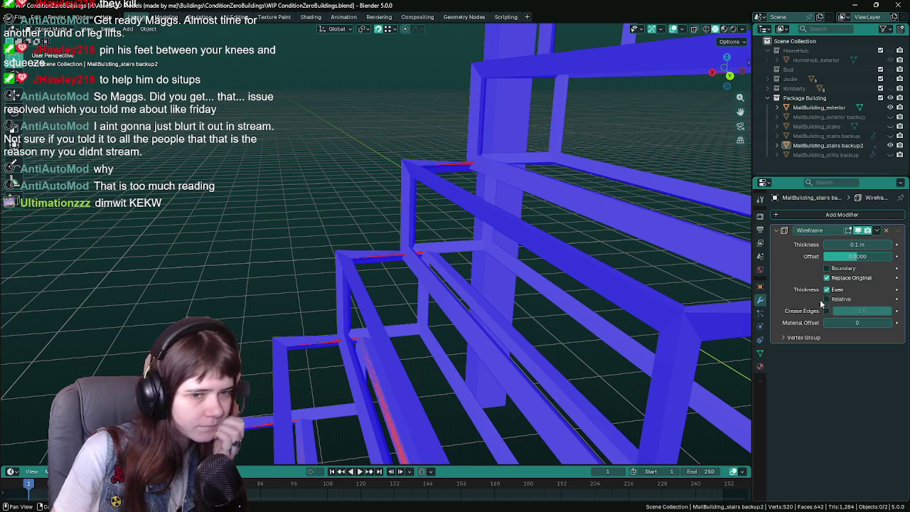
pyautogui.click(801, 340)
pyautogui.click(800, 338)
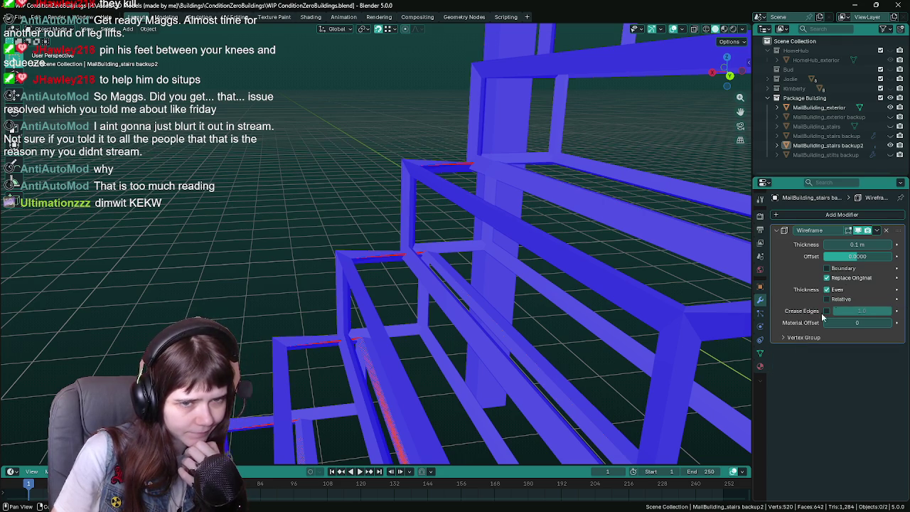
# - Set the Wireframe Offset to -0.5 and inspect the stairs from several angles
pyautogui.moveTo(861, 256)
pyautogui.mouseDown()
pyautogui.moveTo(825, 256)
pyautogui.moveTo(852, 260)
pyautogui.mouseUp()
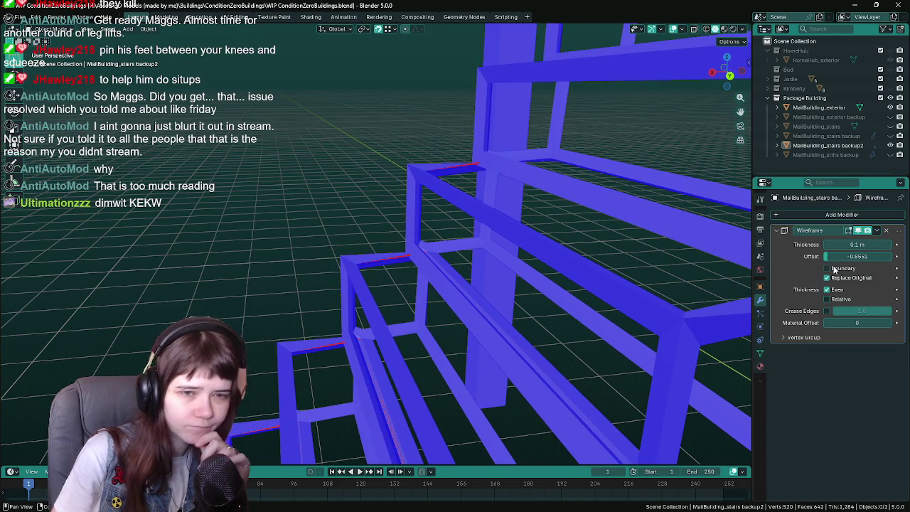
pyautogui.click(856, 258)
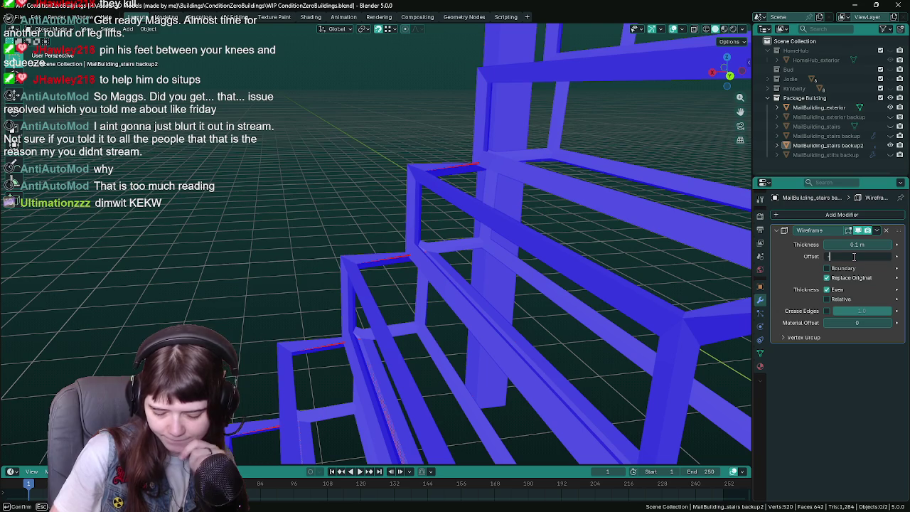
pyautogui.write('.5')
pyautogui.press('Return')
pyautogui.moveTo(396, 198); pyautogui.dragTo(397, 207, button='middle')
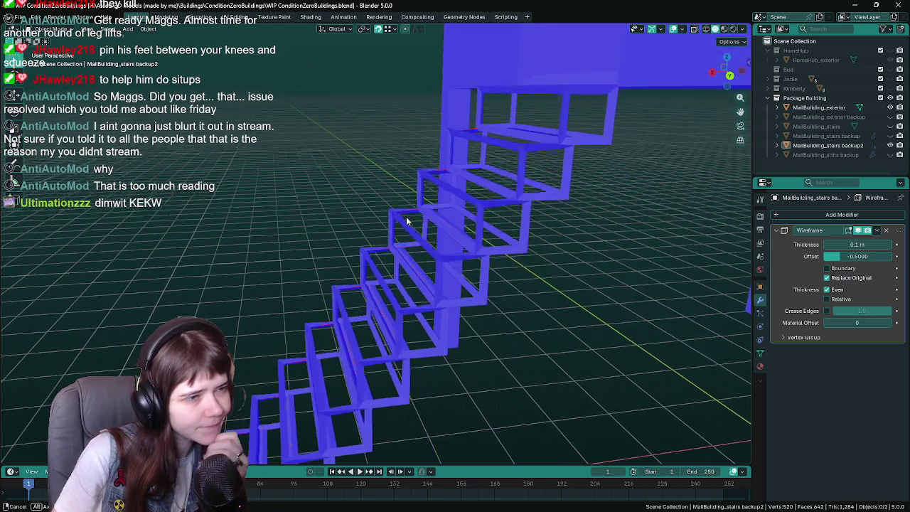
pyautogui.scroll(2, 397, 205)
pyautogui.scroll(3, 393, 205)
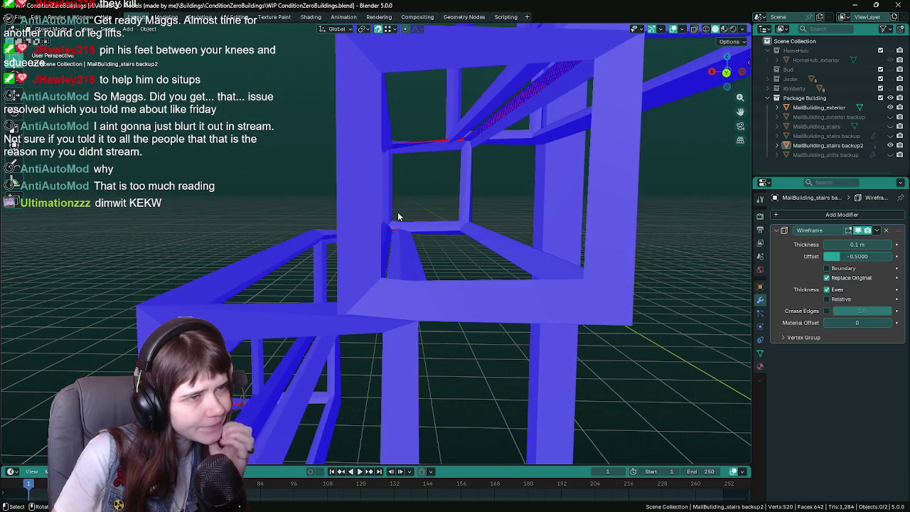
pyautogui.scroll(2, 396, 218)
pyautogui.scroll(-1, 397, 217)
pyautogui.scroll(-3, 415, 218)
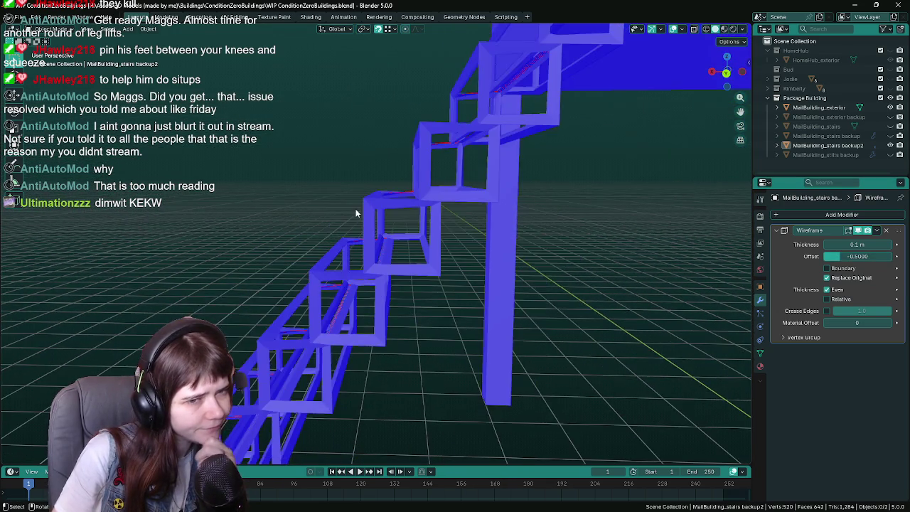
pyautogui.scroll(-2, 426, 226)
pyautogui.scroll(-2, 504, 228)
pyautogui.moveTo(503, 229); pyautogui.dragTo(396, 242, button='middle')
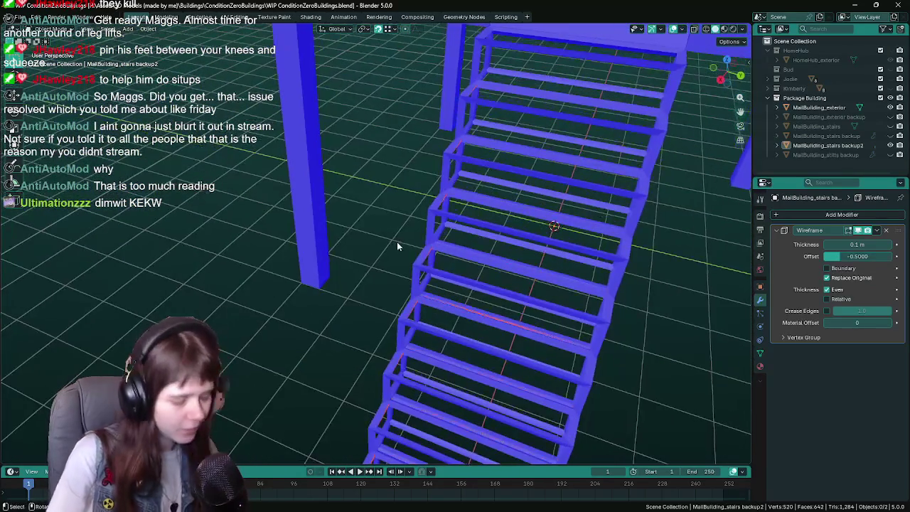
pyautogui.scroll(3, 394, 234)
pyautogui.scroll(1, 396, 238)
# - Reset the Wireframe Offset to 0 and enter Edit Mode
pyautogui.click(850, 257)
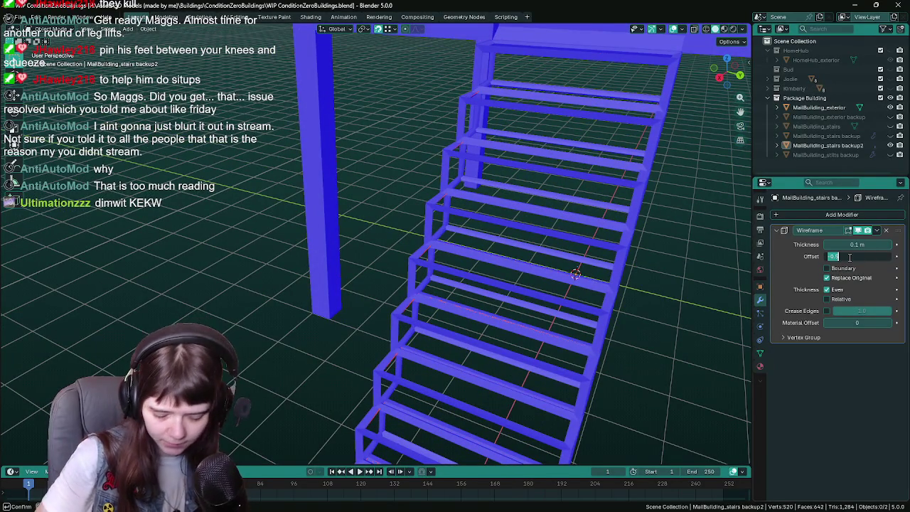
pyautogui.write('0')
pyautogui.press('Return')
pyautogui.press('Tab')
# - Preview a loop cut on the top step, cancel it, and save the file
pyautogui.scroll(3, 429, 281)
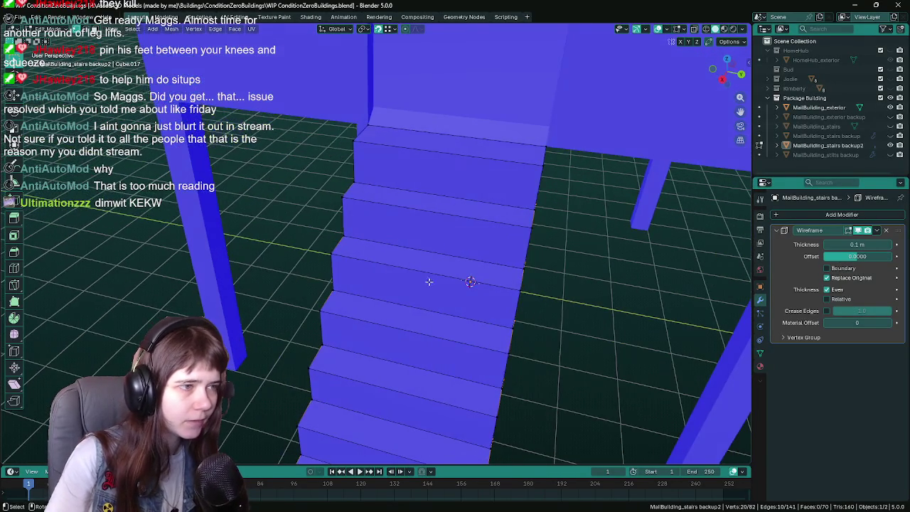
pyautogui.hotkey('ctrl', 'r')
pyautogui.scroll(4, 438, 154)
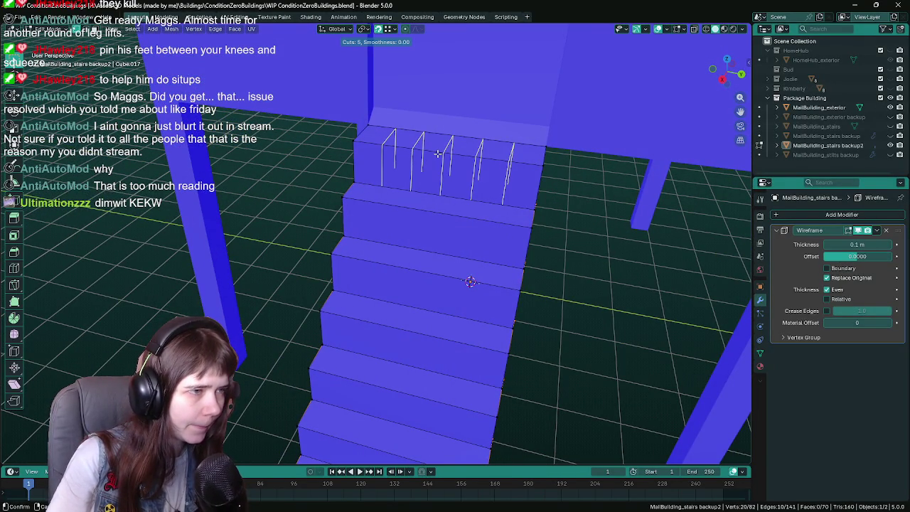
pyautogui.rightClick(438, 154)
pyautogui.moveTo(438, 154)
pyautogui.mouseDown(button='middle')
pyautogui.moveTo(430, 178)
pyautogui.moveTo(440, 197)
pyautogui.mouseUp(button='middle')
pyautogui.hotkey('ctrl', 's')
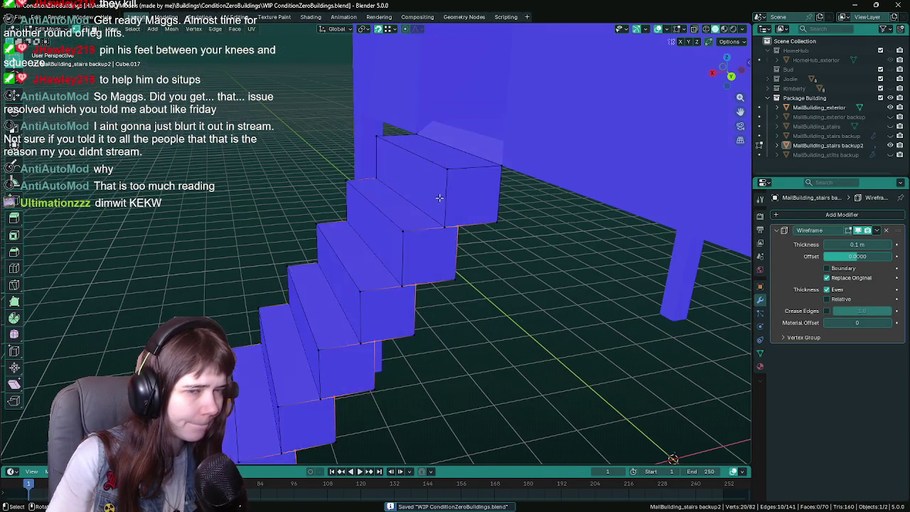
pyautogui.press('Tab')
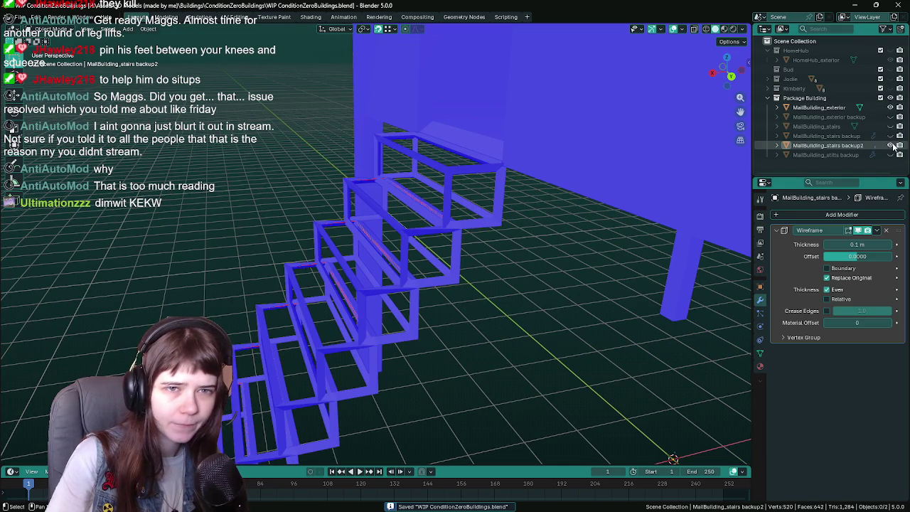
# - Hide the backup2 wireframe copy and delete the MallBuilding_stairs object
pyautogui.click(891, 145)
pyautogui.click(891, 127)
pyautogui.click(482, 204)
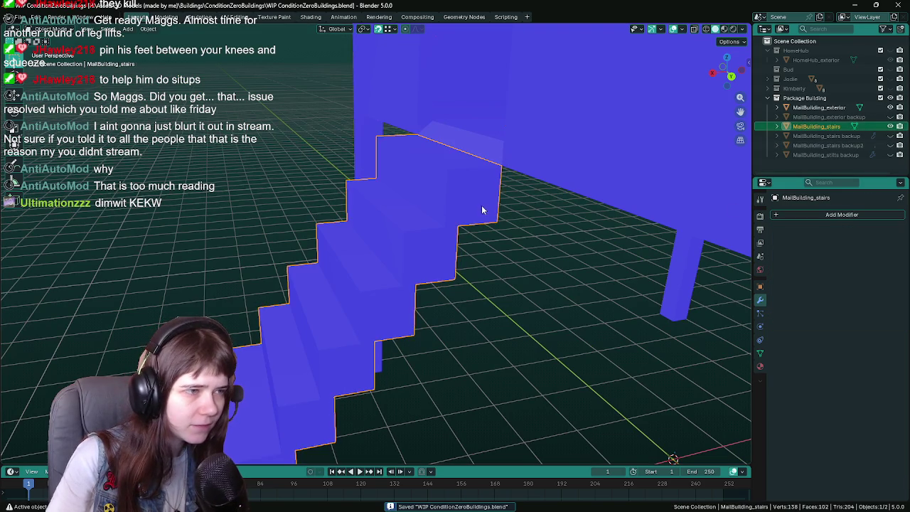
pyautogui.moveTo(481, 205); pyautogui.dragTo(504, 215, button='middle')
pyautogui.click(890, 127)
pyautogui.click(890, 126)
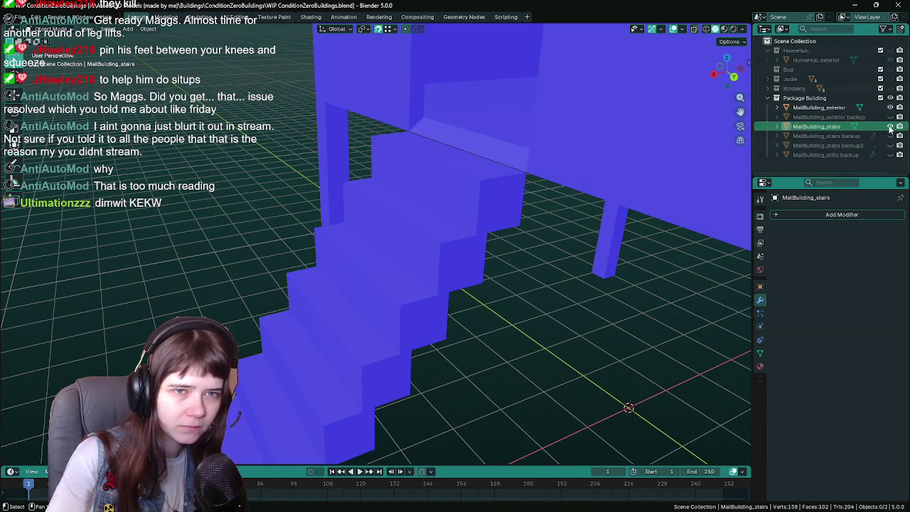
pyautogui.click(828, 127)
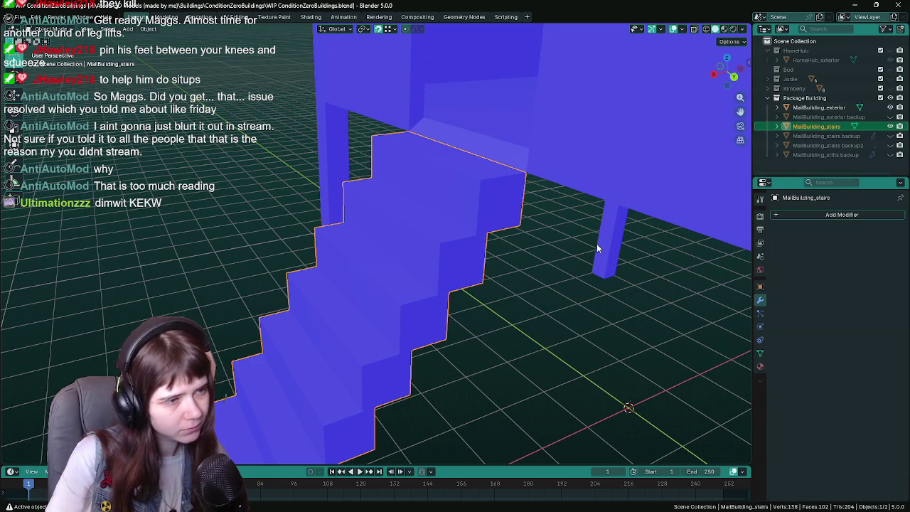
pyautogui.moveTo(597, 244)
pyautogui.mouseDown(button='middle')
pyautogui.moveTo(514, 210)
pyautogui.moveTo(576, 211)
pyautogui.mouseUp(button='middle')
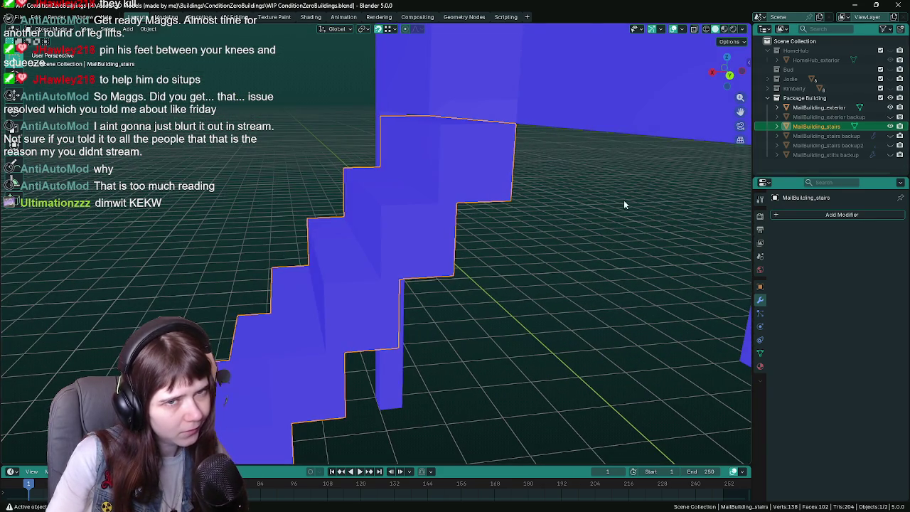
pyautogui.press('Delete')
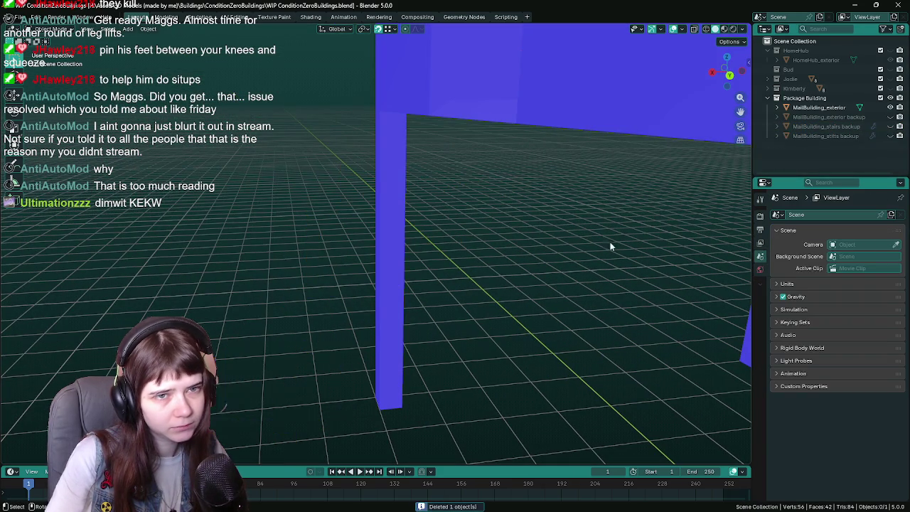
# - Unhide the stairs backup, keep stilts backup hidden, and duplicate stairs backup in place
pyautogui.click(890, 126)
pyautogui.click(890, 135)
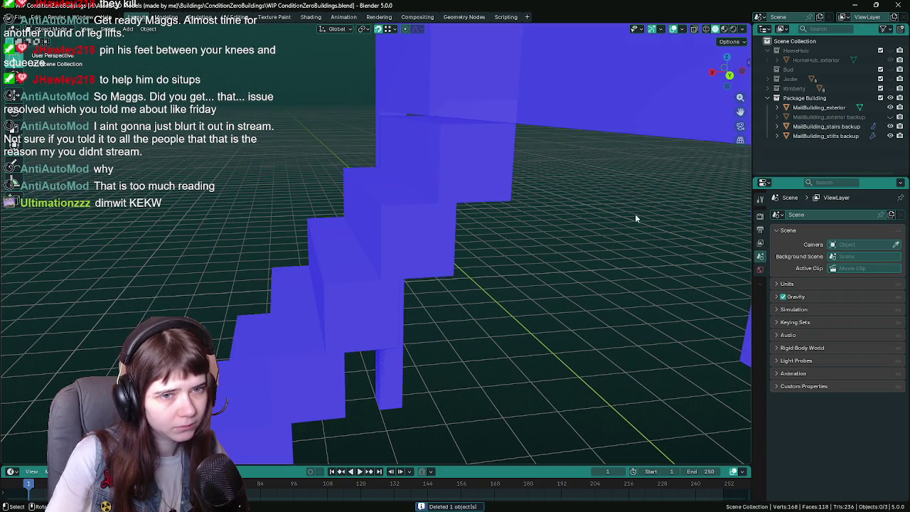
pyautogui.moveTo(637, 219); pyautogui.dragTo(619, 213, button='middle')
pyautogui.click(825, 136)
pyautogui.moveTo(569, 242); pyautogui.dragTo(544, 247, button='middle')
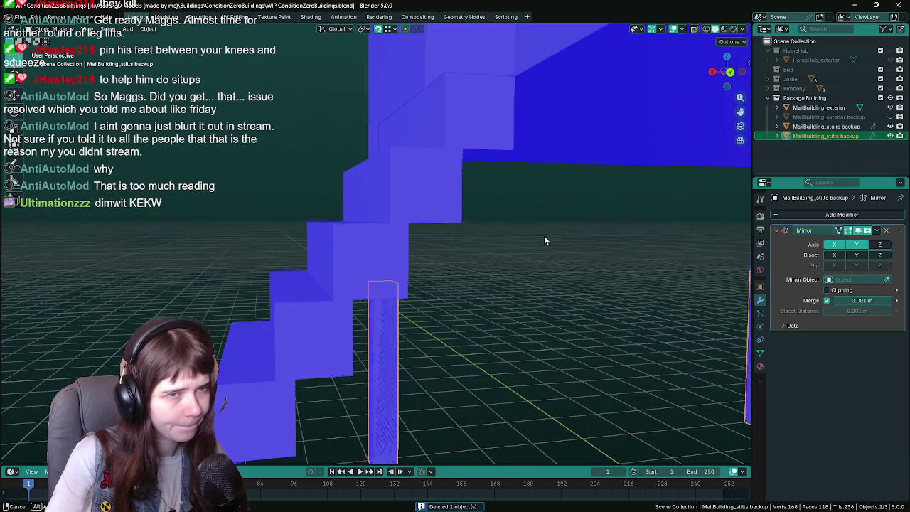
pyautogui.click(891, 135)
pyautogui.click(825, 126)
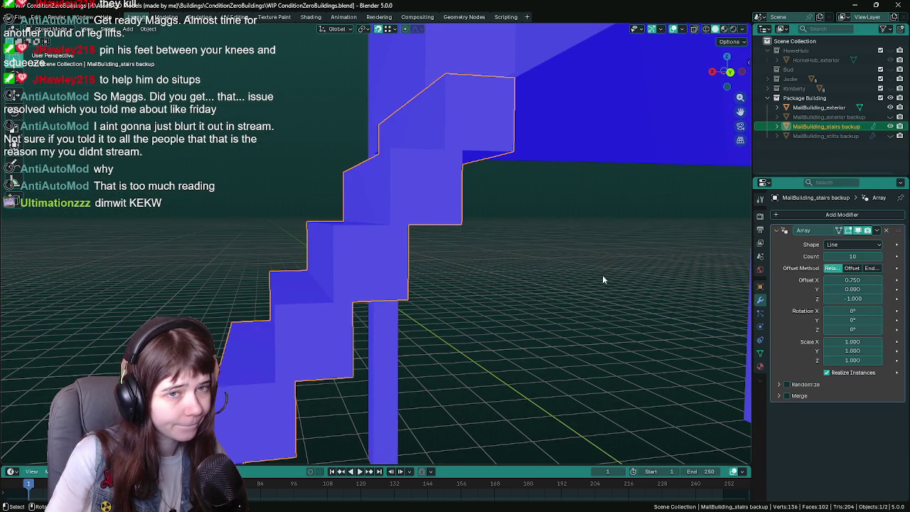
pyautogui.hotkey('shift', 'd')
pyautogui.rightClick(480, 293)
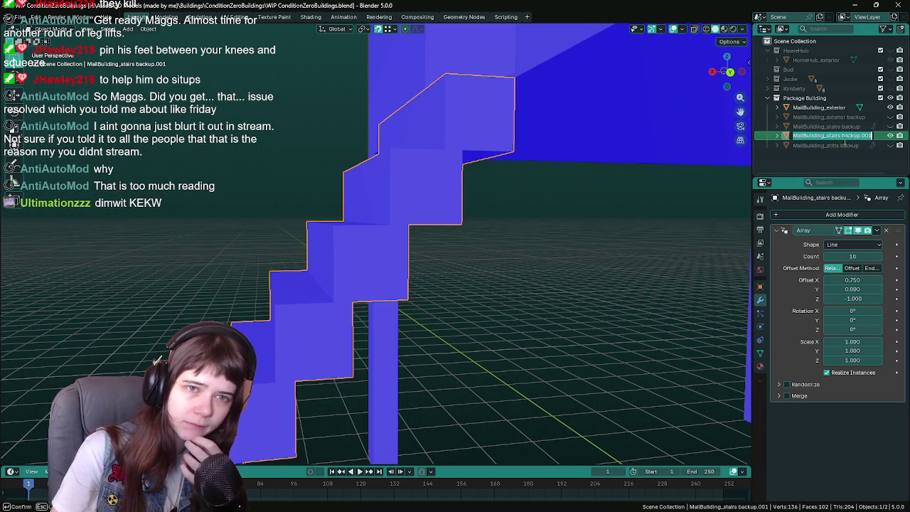
pyautogui.doubleClick(854, 136)
pyautogui.press('End')
pyautogui.press('BackSpace')
pyautogui.press('BackSpace')
pyautogui.press('BackSpace')
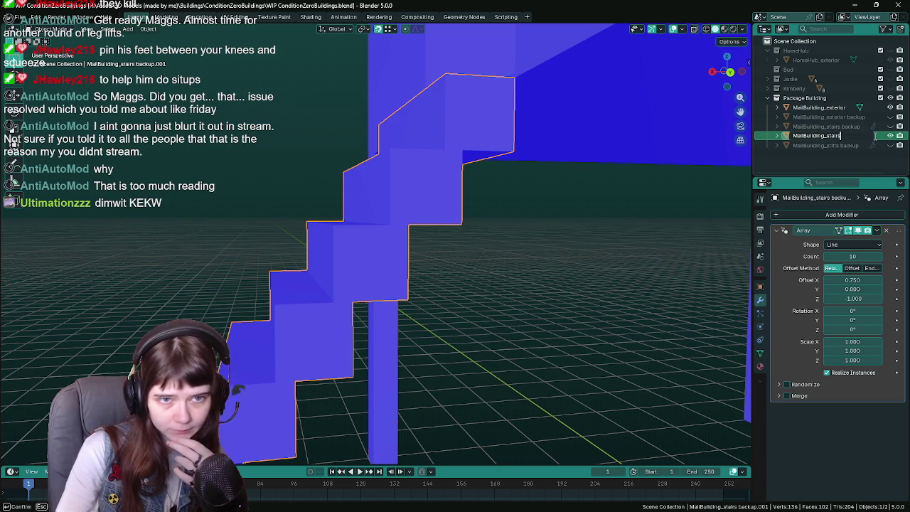
pyautogui.press('Return')
pyautogui.moveTo(652, 261)
pyautogui.mouseDown(button='middle')
pyautogui.moveTo(657, 273)
pyautogui.moveTo(506, 287)
pyautogui.moveTo(462, 268)
pyautogui.moveTo(480, 286)
pyautogui.mouseUp(button='middle')
pyautogui.hotkey('ctrl', 's')
pyautogui.scroll(3, 481, 282)
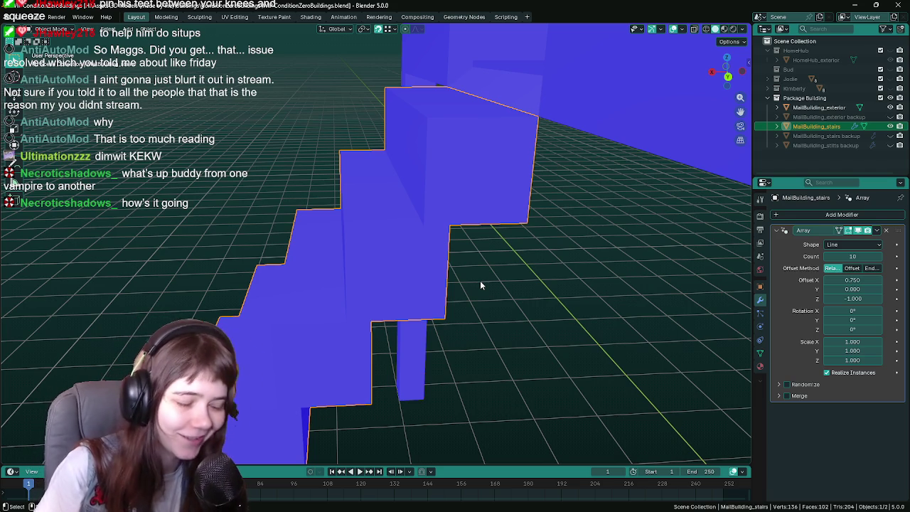
pyautogui.hotkey('ctrl', 's')
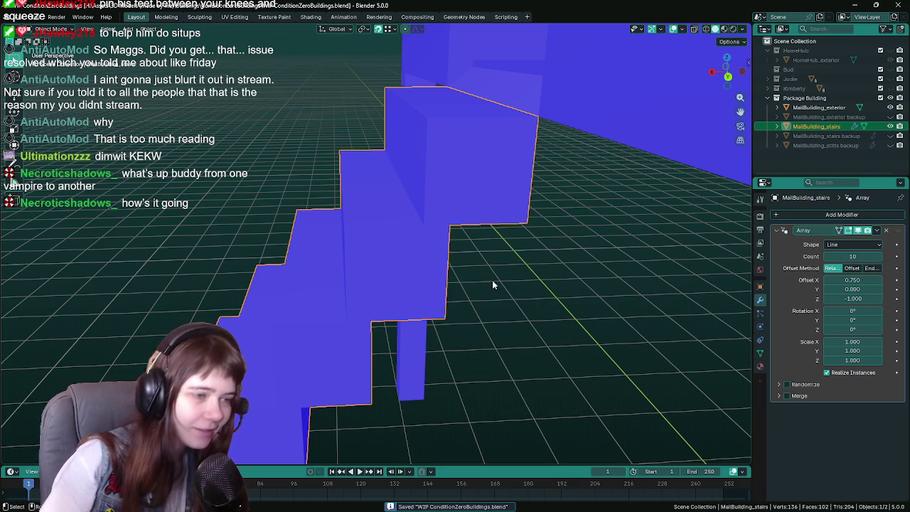
pyautogui.moveTo(492, 280); pyautogui.dragTo(488, 283, button='middle')
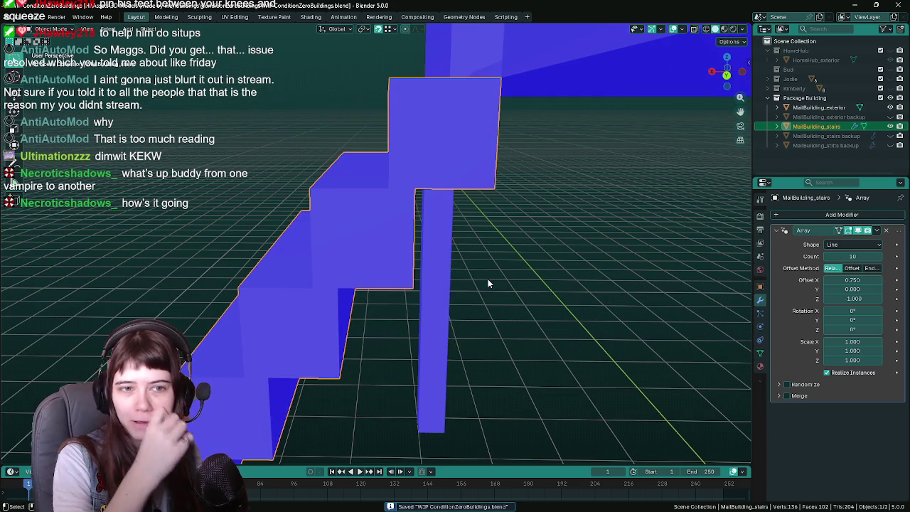
pyautogui.hotkey('ctrl', 's')
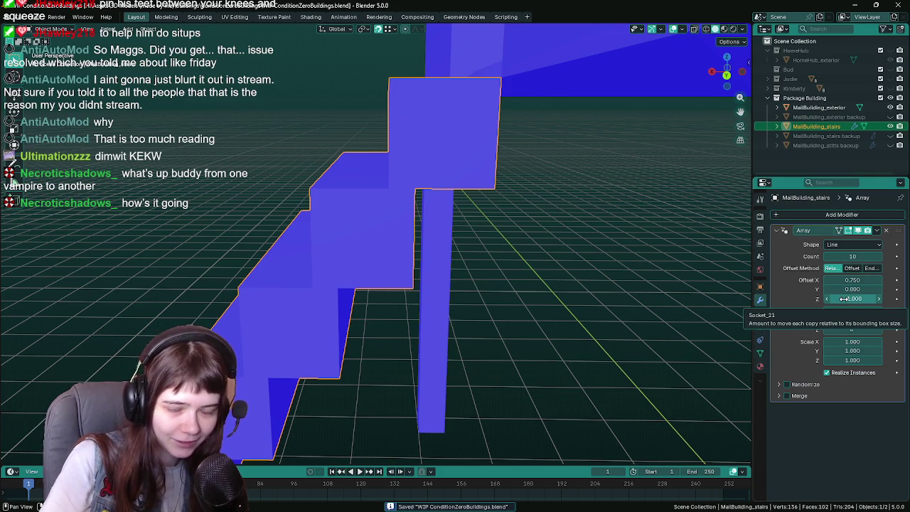
pyautogui.moveTo(844, 299); pyautogui.dragTo(825, 299)
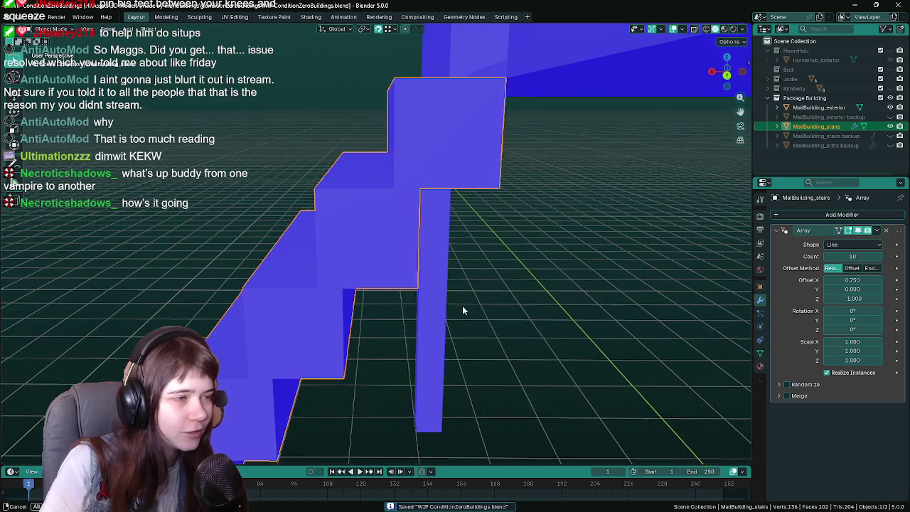
pyautogui.click(847, 280)
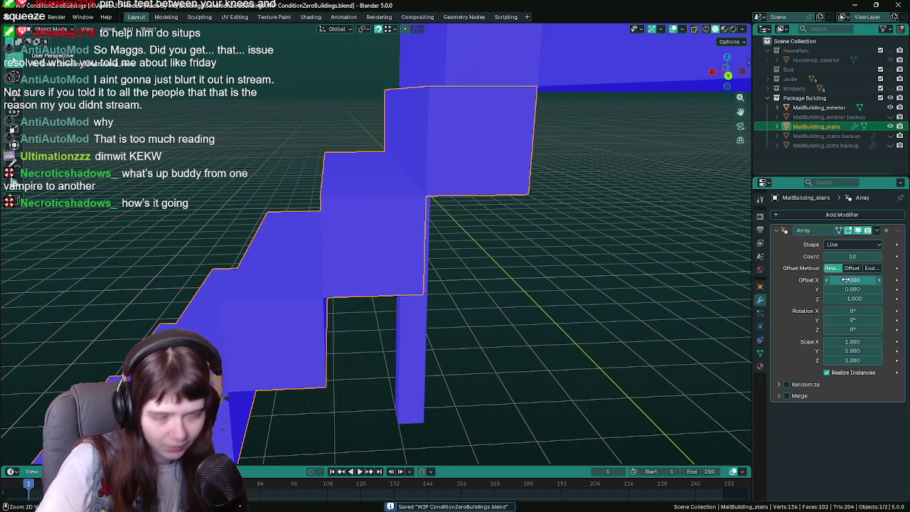
pyautogui.write('1')
pyautogui.press('Return')
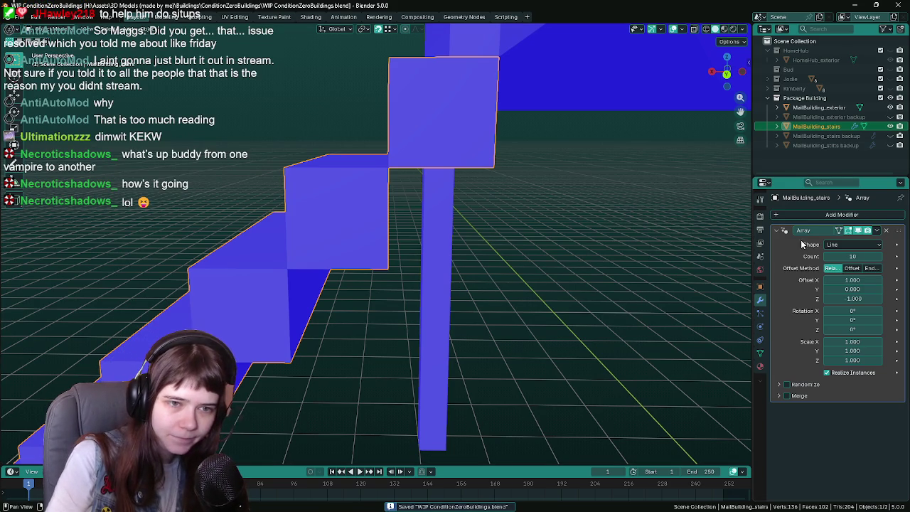
pyautogui.moveTo(646, 278)
pyautogui.mouseDown(button='middle')
pyautogui.moveTo(466, 276)
pyautogui.moveTo(490, 263)
pyautogui.mouseUp(button='middle')
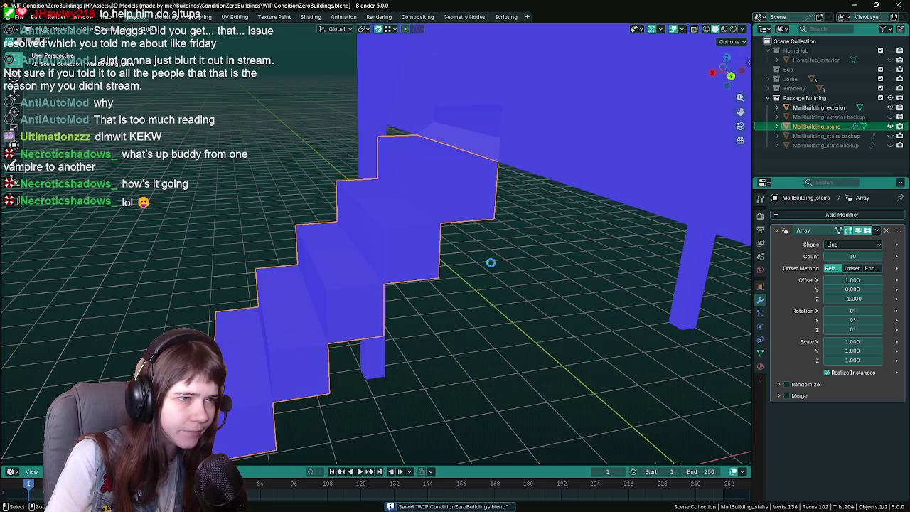
# - Add a Wireframe modifier to the stairs and keep it below the Array modifier
pyautogui.click(829, 213)
pyautogui.moveTo(785, 210)
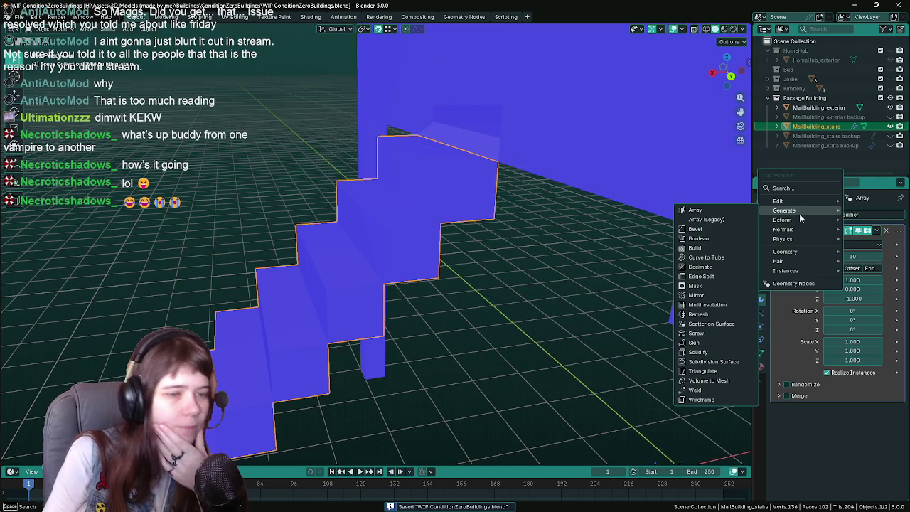
pyautogui.click(722, 399)
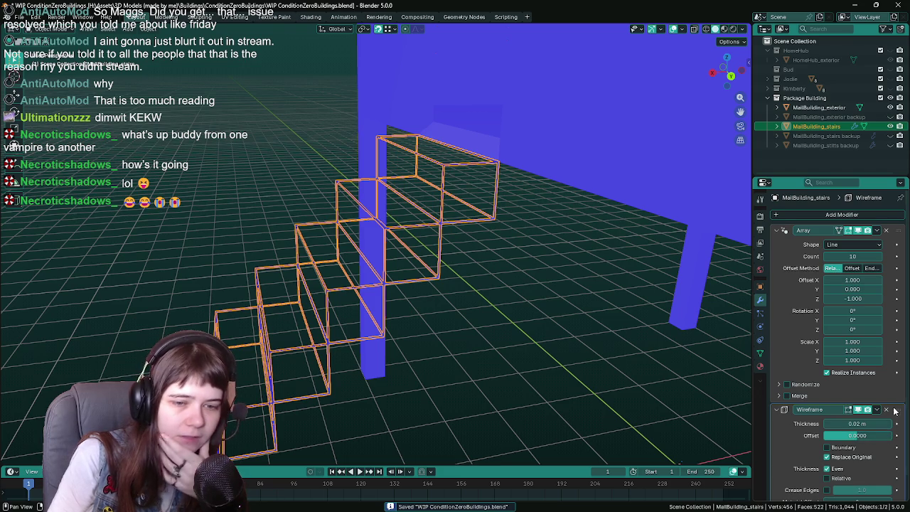
pyautogui.moveTo(897, 411); pyautogui.dragTo(889, 231)
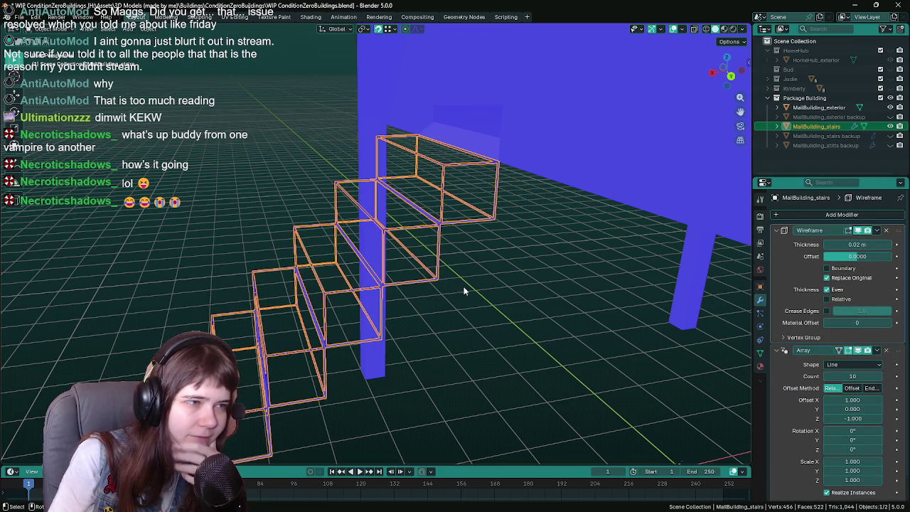
pyautogui.scroll(2, 464, 290)
pyautogui.scroll(2, 482, 264)
pyautogui.scroll(2, 474, 271)
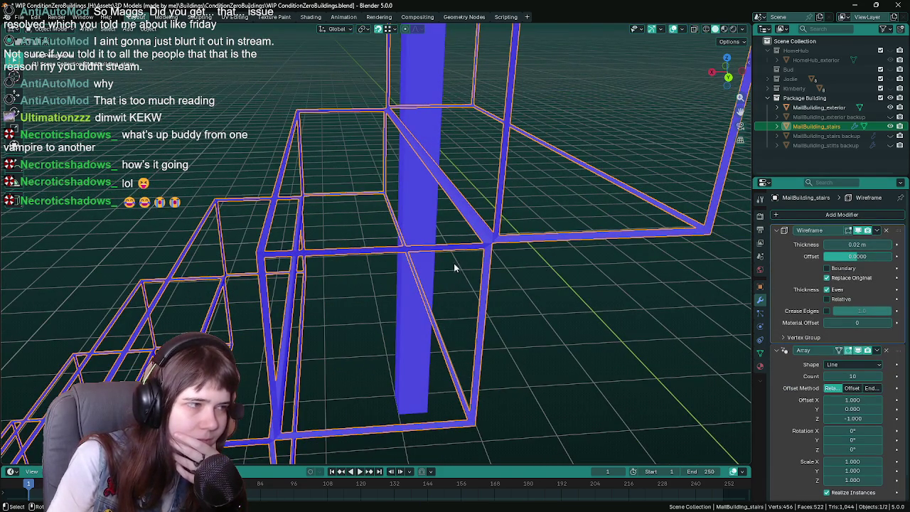
pyautogui.moveTo(811, 231); pyautogui.dragTo(888, 400)
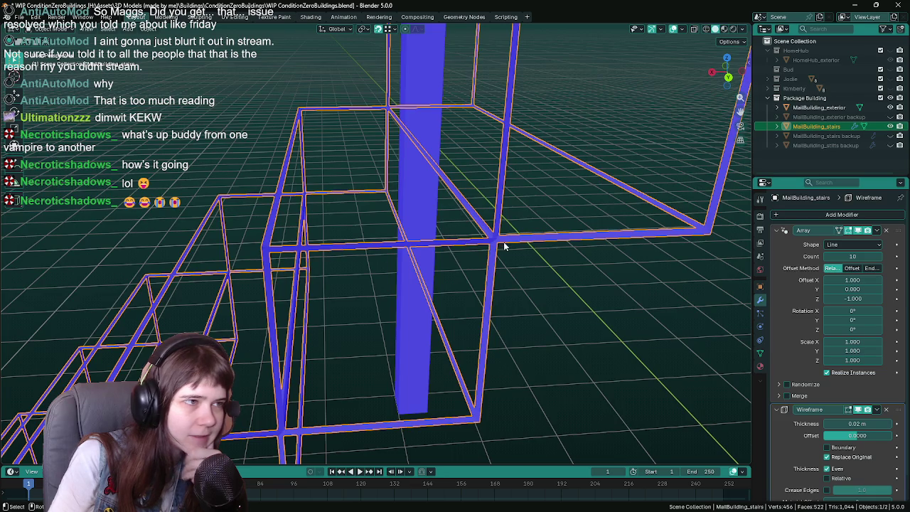
pyautogui.scroll(-2, 504, 245)
pyautogui.moveTo(504, 245); pyautogui.dragTo(401, 238, button='middle')
pyautogui.scroll(2, 467, 244)
pyautogui.scroll(2, 469, 245)
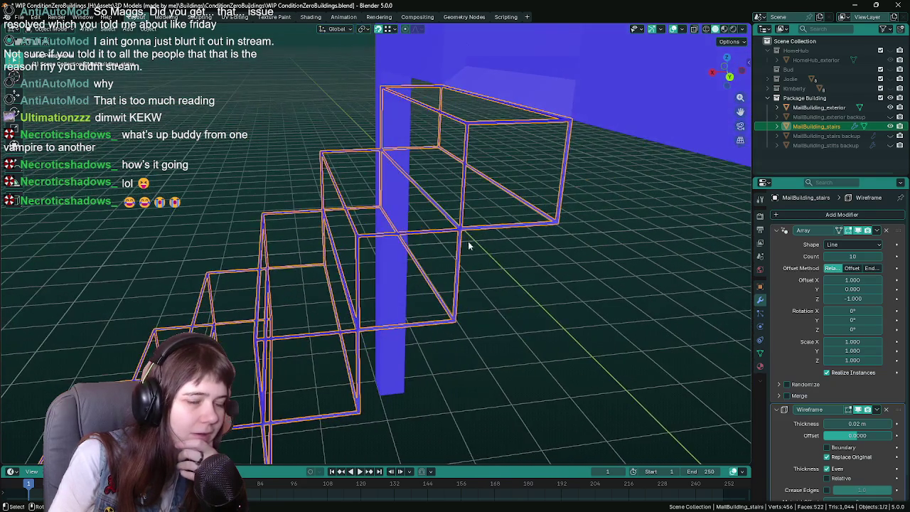
pyautogui.scroll(-1, 852, 401)
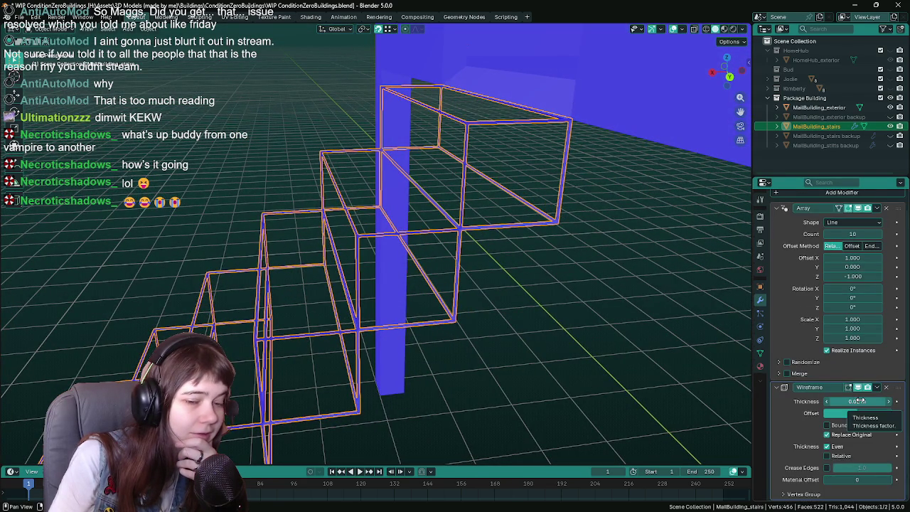
# - Try several beam thicknesses including 0.15 m, settling on a 0.15 m Wireframe thickness
pyautogui.click(861, 402)
pyautogui.press('Return')
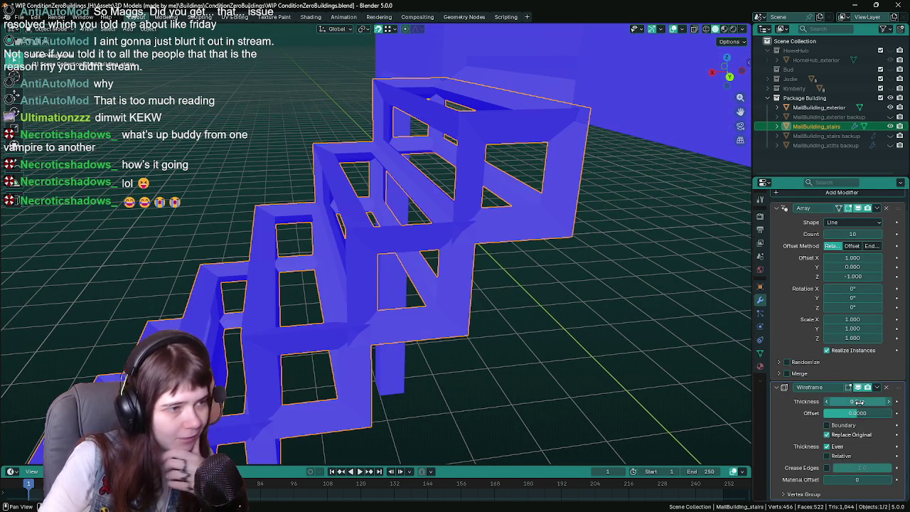
pyautogui.click(859, 402)
pyautogui.write('15')
pyautogui.press('Return')
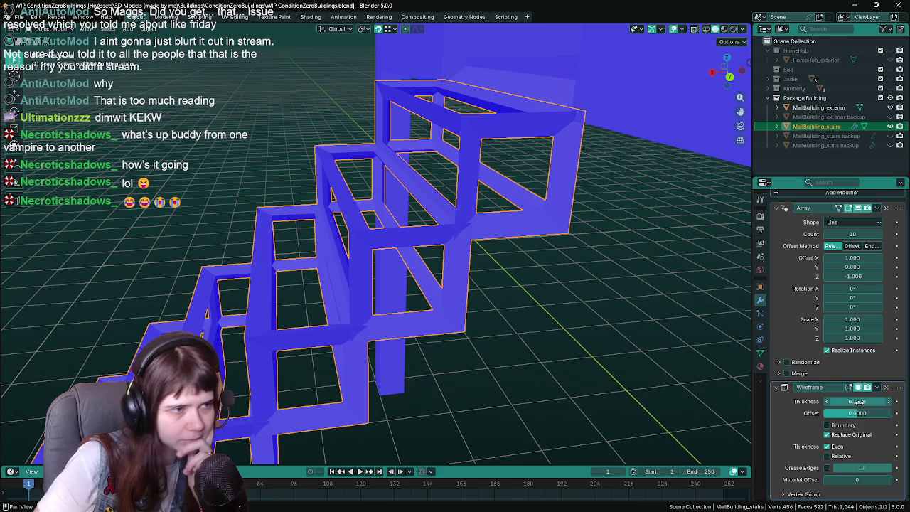
pyautogui.click(859, 401)
pyautogui.write('0.15')
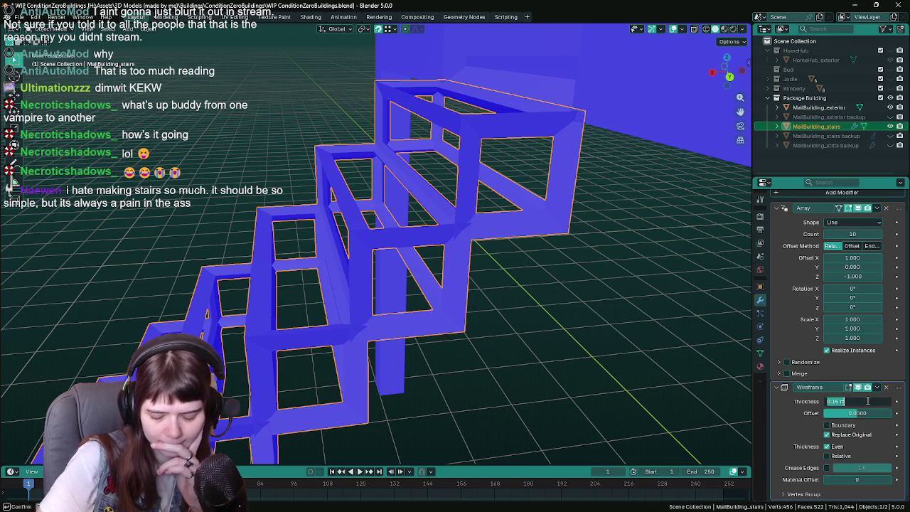
pyautogui.press('Return')
pyautogui.moveTo(369, 314); pyautogui.dragTo(324, 271, button='middle')
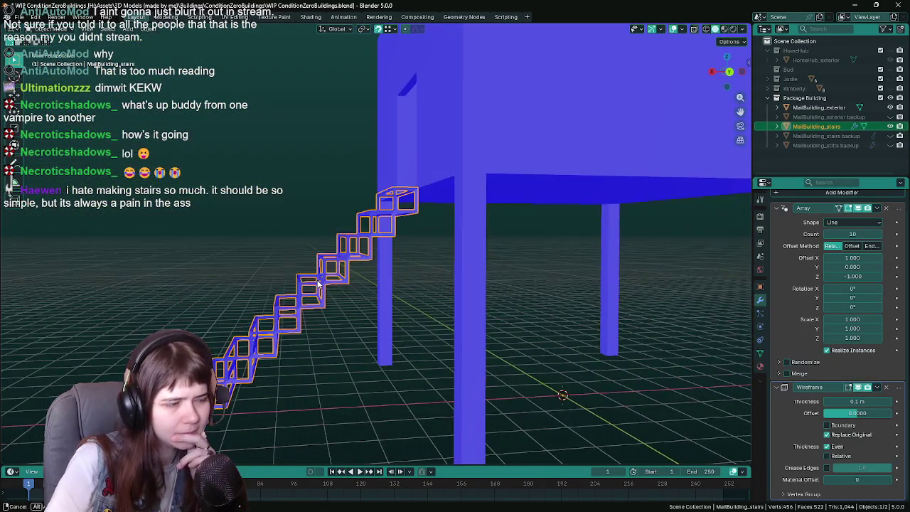
pyautogui.moveTo(323, 270); pyautogui.dragTo(306, 286, button='middle')
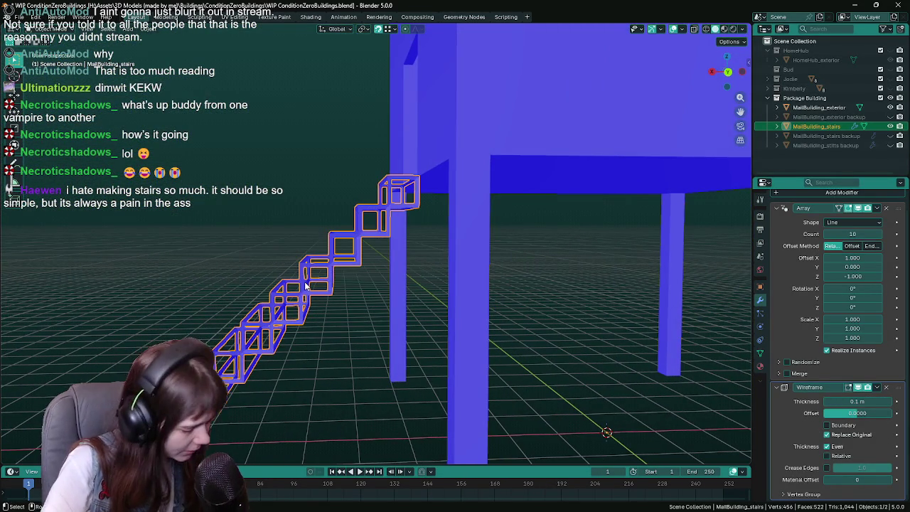
pyautogui.press('Tab')
pyautogui.scroll(3, 369, 258)
# - Save WIP ConditionZeroBuildings.blend while still editing the base cube
pyautogui.scroll(2, 412, 192)
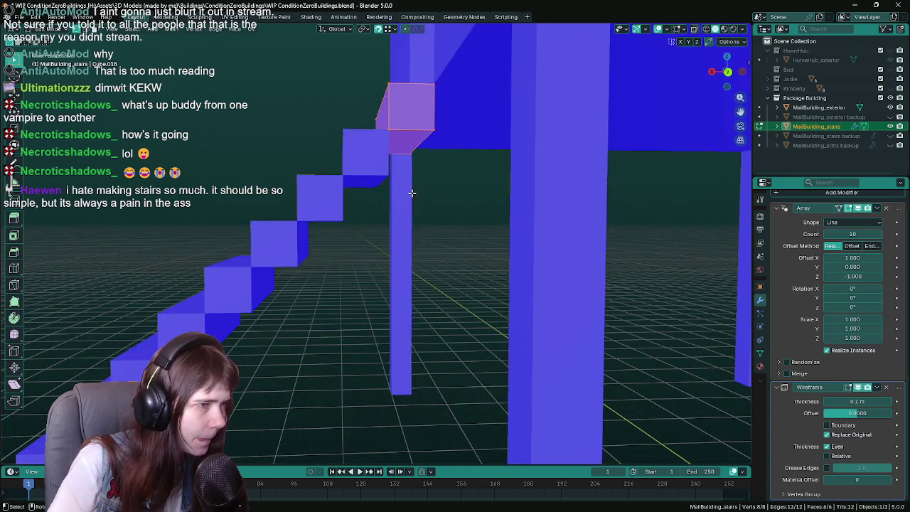
pyautogui.scroll(-3, 412, 192)
pyautogui.hotkey('ctrl', 's')
pyautogui.scroll(-1, 427, 248)
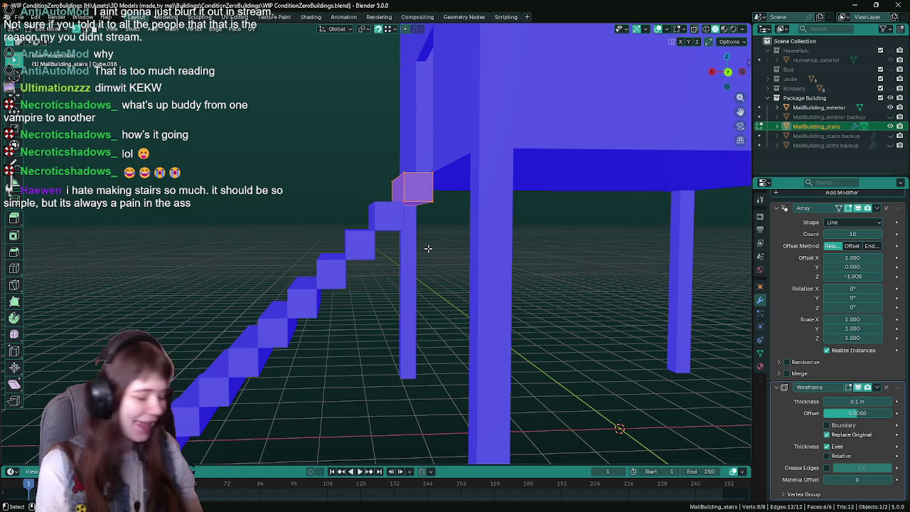
pyautogui.hotkey('ctrl', 's')
pyautogui.moveTo(427, 245)
pyautogui.mouseDown(button='middle')
pyautogui.moveTo(471, 242)
pyautogui.moveTo(452, 254)
pyautogui.moveTo(496, 266)
pyautogui.moveTo(461, 283)
pyautogui.moveTo(406, 278)
pyautogui.mouseUp(button='middle')
# - Return to Object Mode and view the full 0.1 m open-frame arrayed stairs
pyautogui.press('Tab')
pyautogui.scroll(5, 404, 276)
pyautogui.moveTo(467, 260)
pyautogui.mouseDown(button='middle')
pyautogui.moveTo(371, 284)
pyautogui.moveTo(484, 229)
pyautogui.moveTo(451, 283)
pyautogui.moveTo(427, 290)
pyautogui.mouseUp(button='middle')
pyautogui.scroll(2, 427, 291)
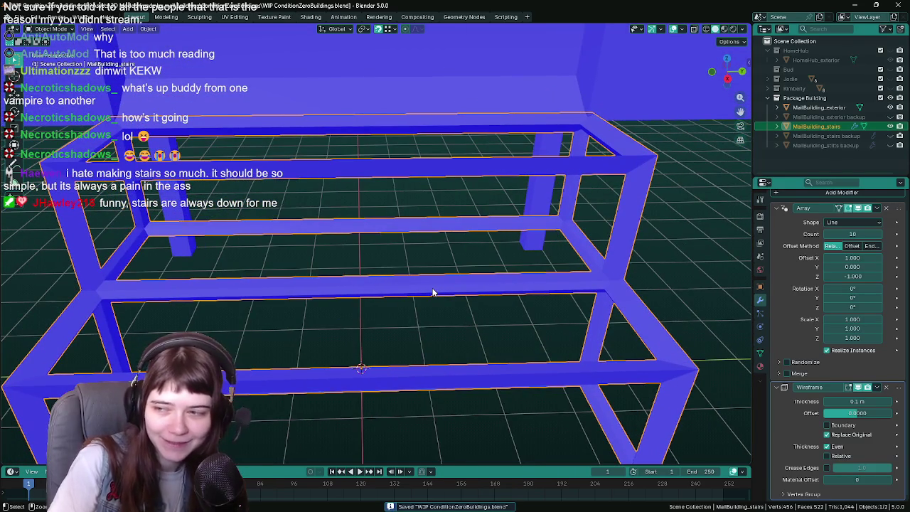
# - Try a first loop cut across the step with evenly spaced cuts and check it in Object Mode
pyautogui.hotkey('ctrl', 'r')
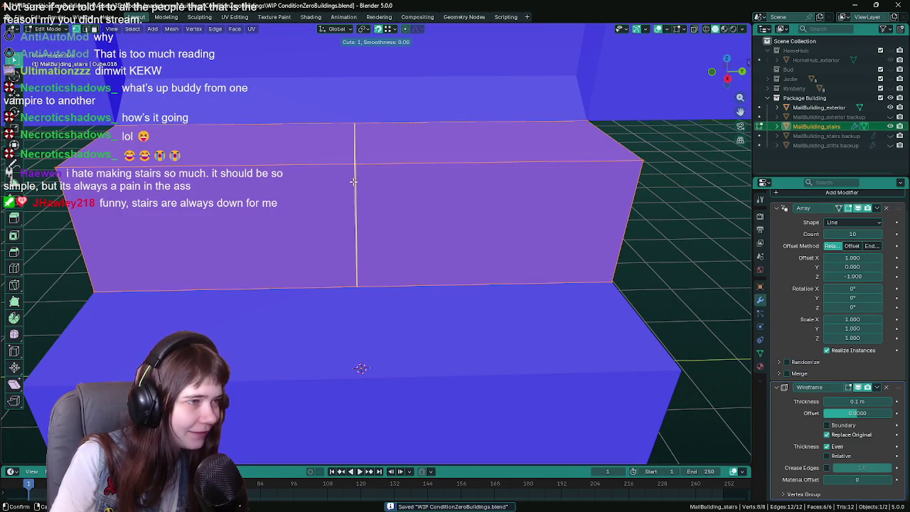
pyautogui.scroll(-2, 354, 182)
pyautogui.scroll(-2, 353, 182)
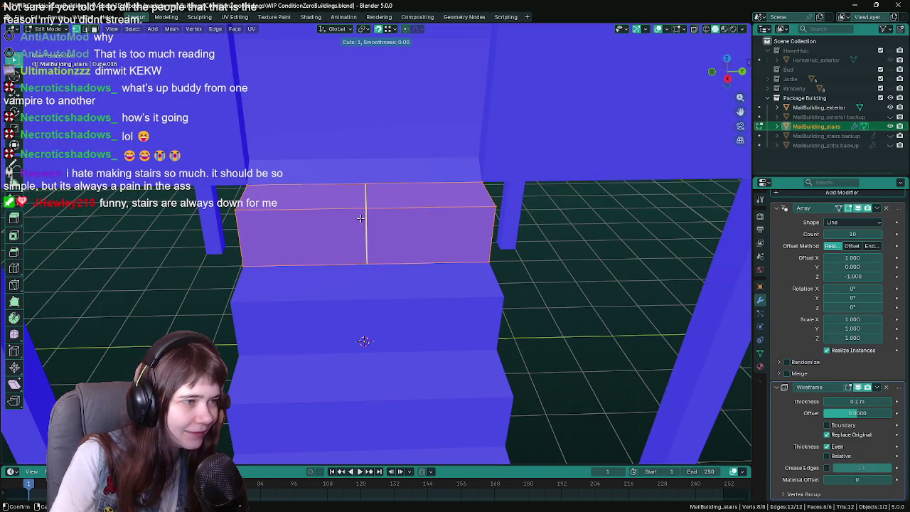
pyautogui.scroll(2, 360, 219)
pyautogui.scroll(1, 361, 218)
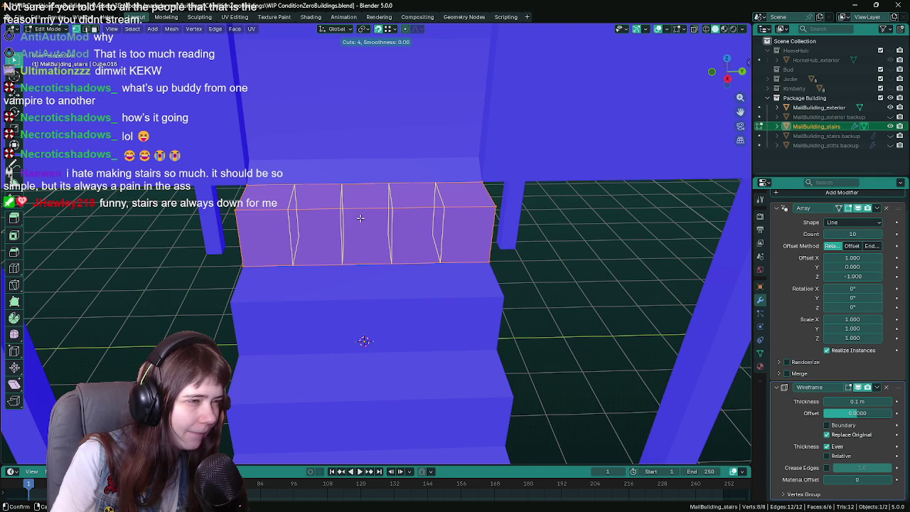
pyautogui.scroll(1, 361, 219)
pyautogui.click(360, 218)
pyautogui.rightClick(361, 219)
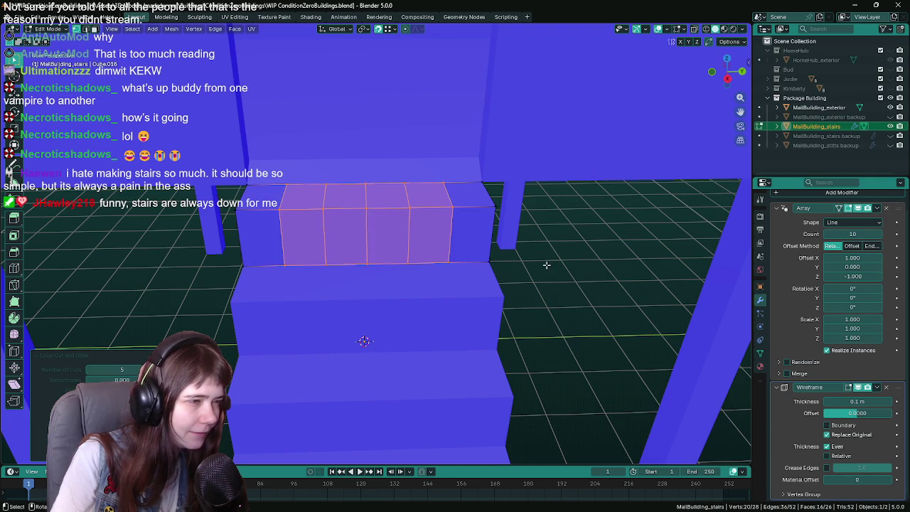
pyautogui.moveTo(546, 264)
pyautogui.mouseDown(button='middle')
pyautogui.moveTo(532, 287)
pyautogui.moveTo(558, 331)
pyautogui.moveTo(501, 340)
pyautogui.mouseUp(button='middle')
pyautogui.press('Tab')
pyautogui.press('Tab')
# - Undo and redo the loop cut with four even cuts across the step, then save
pyautogui.hotkey('ctrl', 'z')
pyautogui.hotkey('ctrl', 'r')
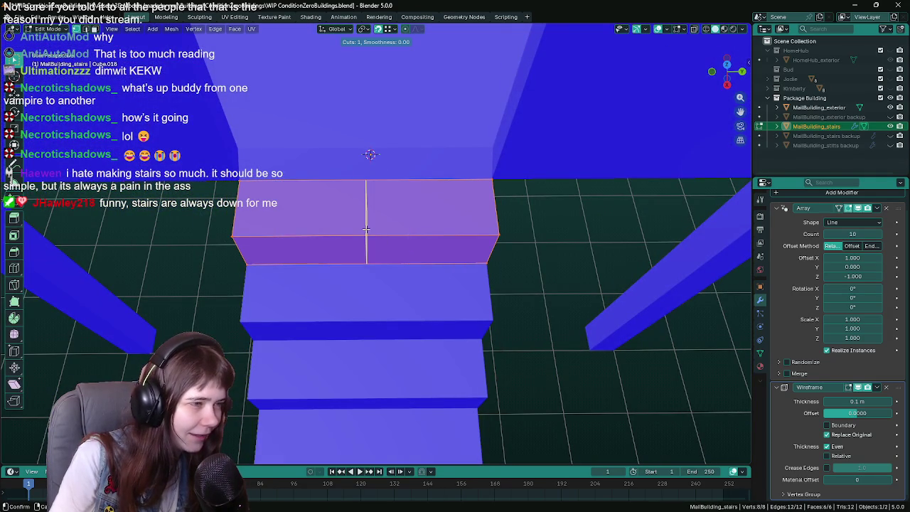
pyautogui.scroll(1, 366, 228)
pyautogui.scroll(1, 366, 229)
pyautogui.scroll(1, 366, 228)
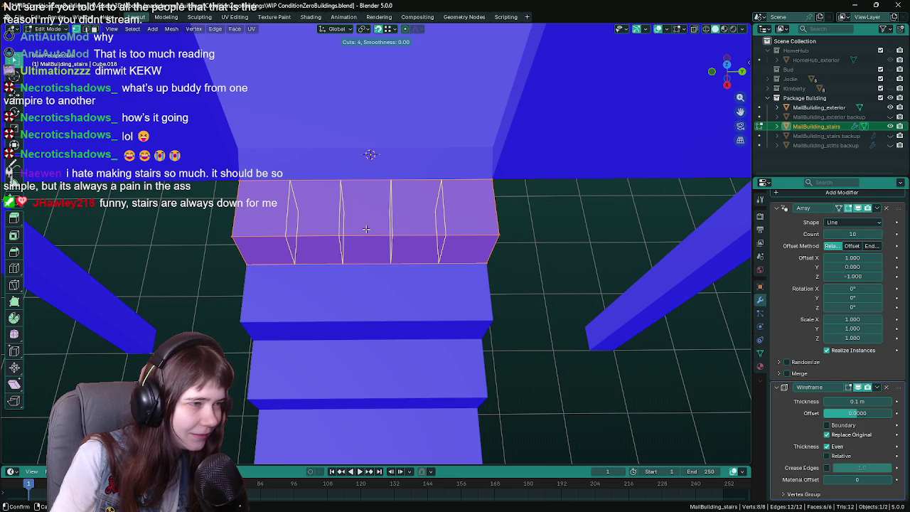
pyautogui.click(366, 228)
pyautogui.rightClick(365, 228)
pyautogui.press('Tab')
pyautogui.moveTo(365, 229)
pyautogui.mouseDown(button='middle')
pyautogui.moveTo(531, 283)
pyautogui.moveTo(404, 335)
pyautogui.moveTo(580, 248)
pyautogui.moveTo(450, 240)
pyautogui.moveTo(450, 252)
pyautogui.moveTo(481, 262)
pyautogui.mouseUp(button='middle')
pyautogui.hotkey('ctrl', 's')
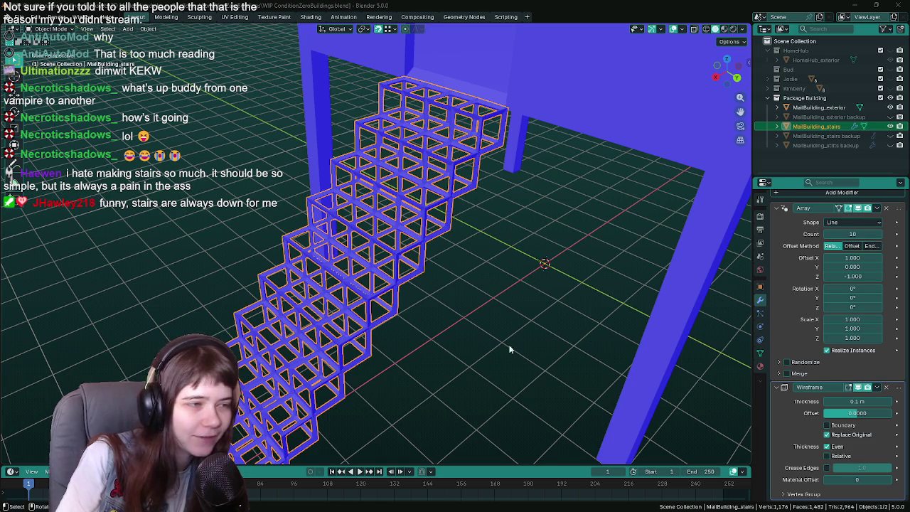
# - Orbit around the gridded wireframe stairs to inspect them, saving the blend file along the way
pyautogui.moveTo(436, 229); pyautogui.dragTo(413, 270, button='middle')
pyautogui.hotkey('ctrl', 's')
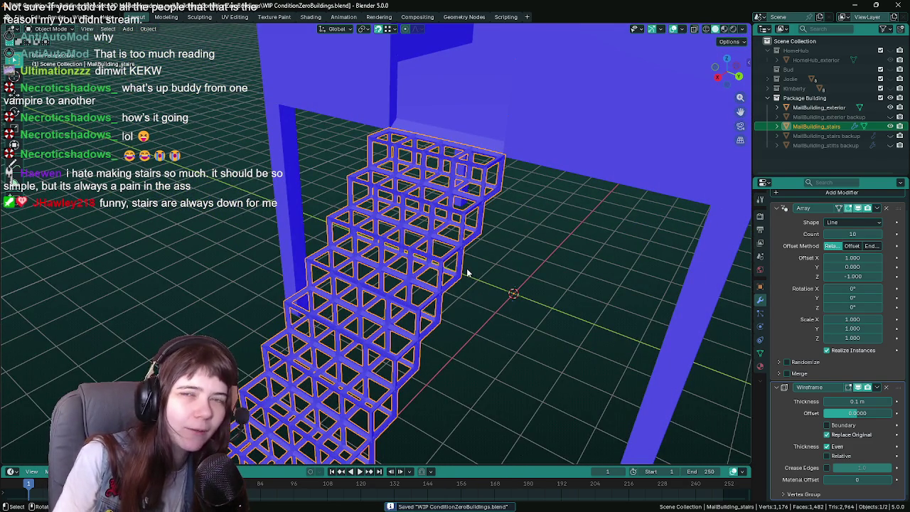
pyautogui.moveTo(467, 273)
pyautogui.mouseDown(button='middle')
pyautogui.moveTo(463, 301)
pyautogui.moveTo(435, 278)
pyautogui.moveTo(449, 313)
pyautogui.moveTo(445, 297)
pyautogui.mouseUp(button='middle')
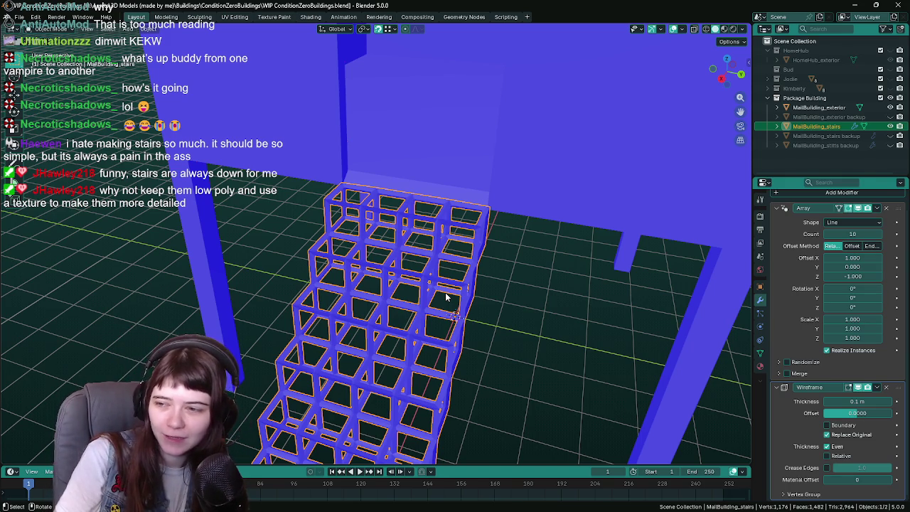
pyautogui.moveTo(445, 293)
pyautogui.mouseDown(button='middle')
pyautogui.moveTo(321, 283)
pyautogui.moveTo(380, 239)
pyautogui.moveTo(359, 269)
pyautogui.moveTo(365, 253)
pyautogui.mouseUp(button='middle')
pyautogui.hotkey('ctrl', 's')
# - Duplicate the stairs in place and rename the copy 'MallBuilding_stairs backup2'
pyautogui.hotkey('shift', 'd')
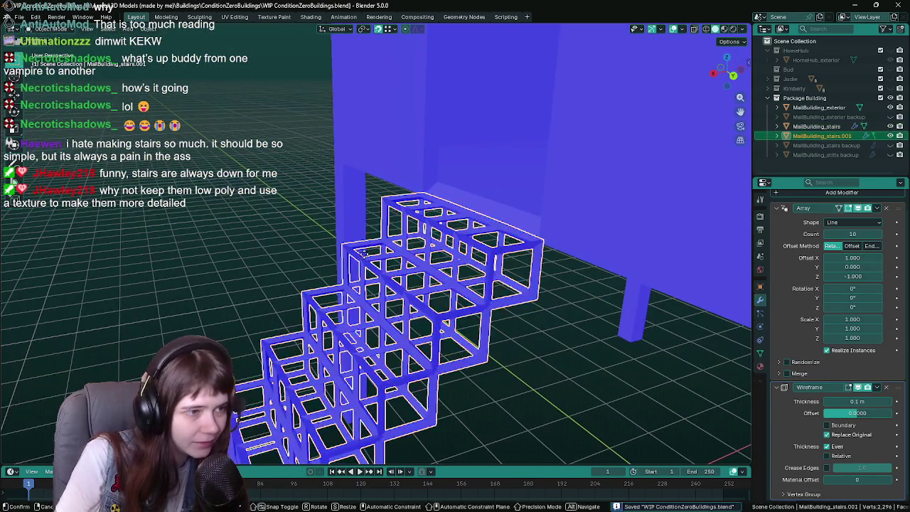
pyautogui.rightClick(365, 254)
pyautogui.click(892, 126)
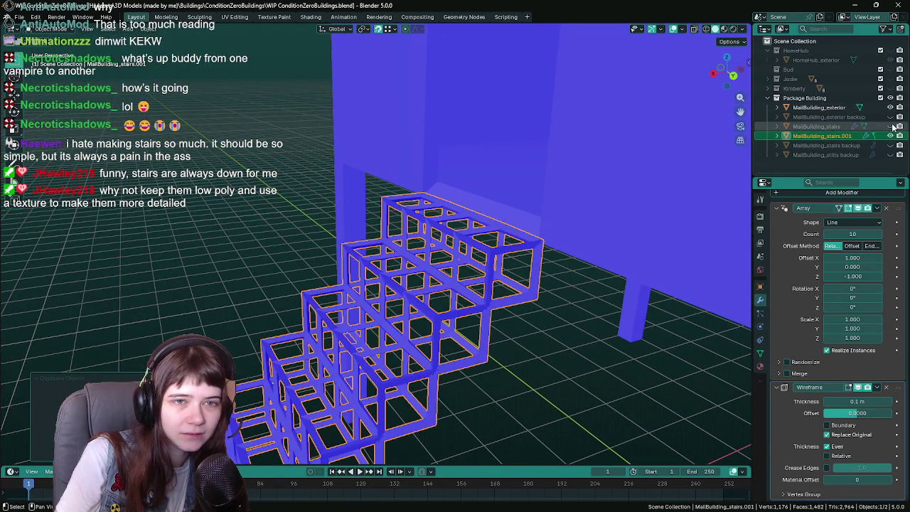
pyautogui.doubleClick(857, 135)
pyautogui.write('backup2')
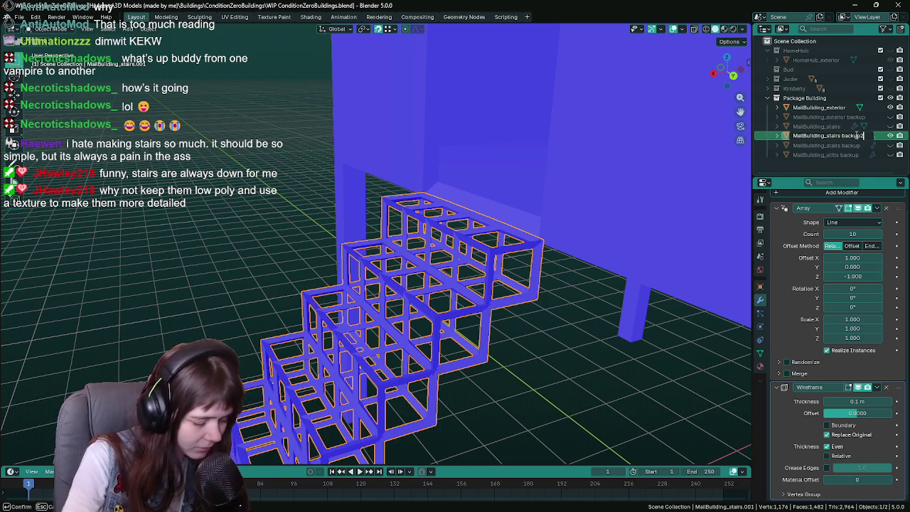
pyautogui.press('Return')
# - Hide the backup copy, unhide the original MallBuilding_stairs and select it
pyautogui.click(891, 145)
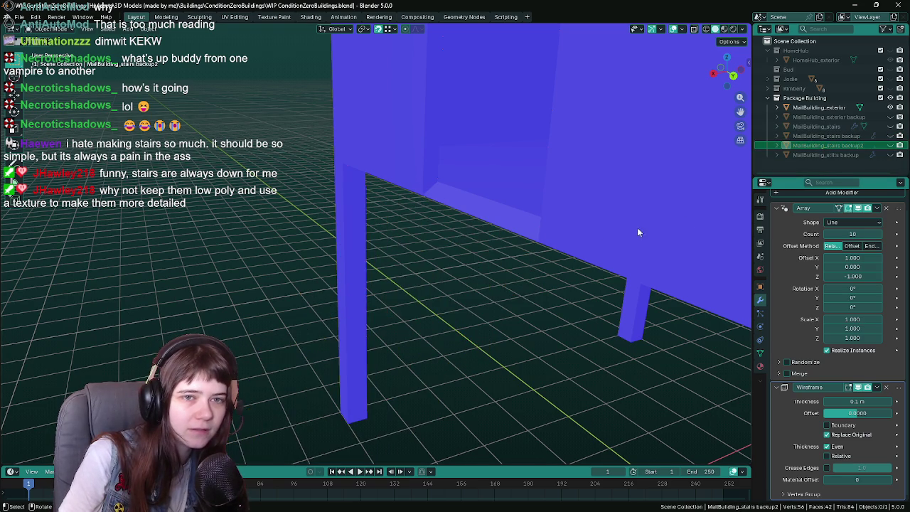
pyautogui.click(890, 126)
pyautogui.moveTo(554, 284)
pyautogui.mouseDown(button='middle')
pyautogui.moveTo(517, 293)
pyautogui.moveTo(483, 259)
pyautogui.mouseUp(button='middle')
pyautogui.click(484, 259)
pyautogui.moveTo(554, 265); pyautogui.dragTo(577, 284, button='middle')
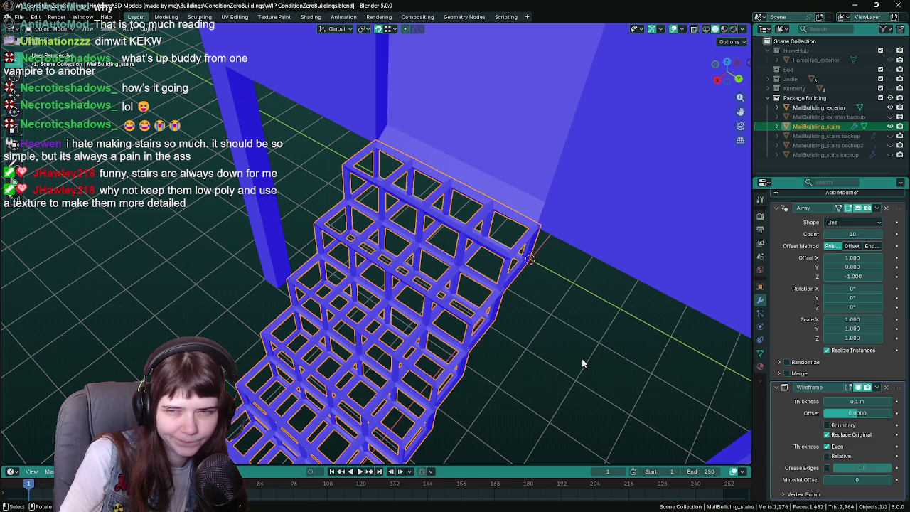
# - Save, enter Edit Mode on the stairs and select an edge loop across the top step
pyautogui.moveTo(579, 364)
pyautogui.mouseDown(button='middle')
pyautogui.moveTo(425, 267)
pyautogui.moveTo(466, 249)
pyautogui.mouseUp(button='middle')
pyautogui.hotkey('ctrl', 's')
pyautogui.press('Tab')
pyautogui.moveTo(362, 271)
pyautogui.mouseDown(button='middle')
pyautogui.moveTo(419, 227)
pyautogui.moveTo(450, 252)
pyautogui.moveTo(427, 214)
pyautogui.mouseUp(button='middle')
pyautogui.rightClick(419, 227)
pyautogui.keyDown('alt'); pyautogui.click(395, 162); pyautogui.keyUp('alt')
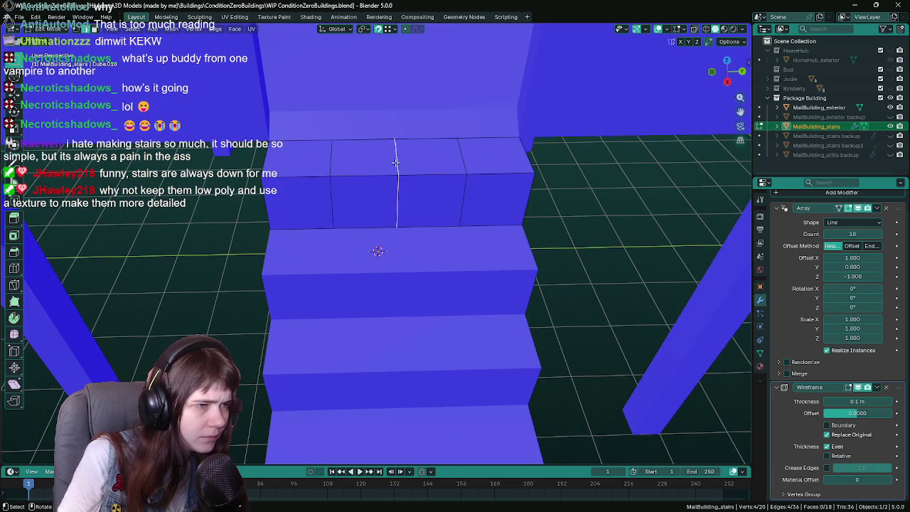
pyautogui.rightClick(395, 162)
pyautogui.press('Escape')
# - Dissolve the extra edge loop on the top step, return to Object Mode and save
pyautogui.keyDown('alt'); pyautogui.click(332, 167); pyautogui.keyUp('alt')
pyautogui.press('s')
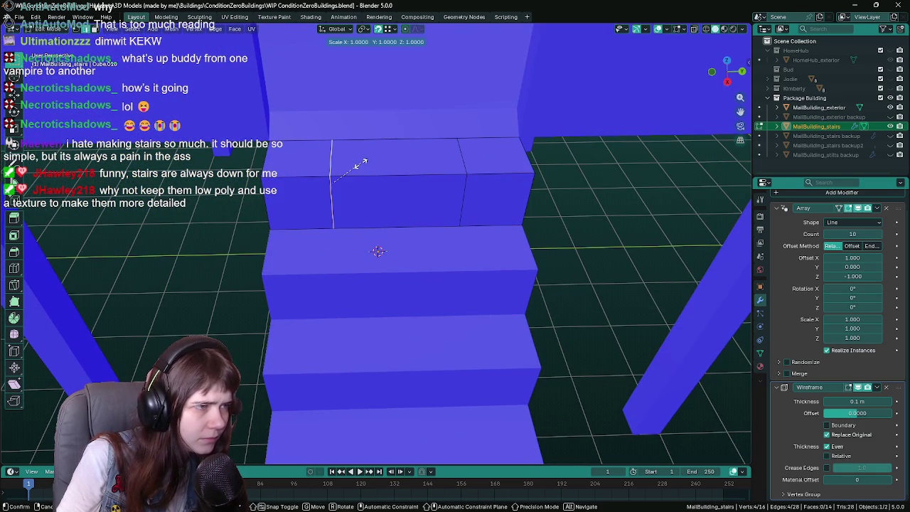
pyautogui.press('Escape')
pyautogui.rightClick(363, 165)
pyautogui.click(362, 168)
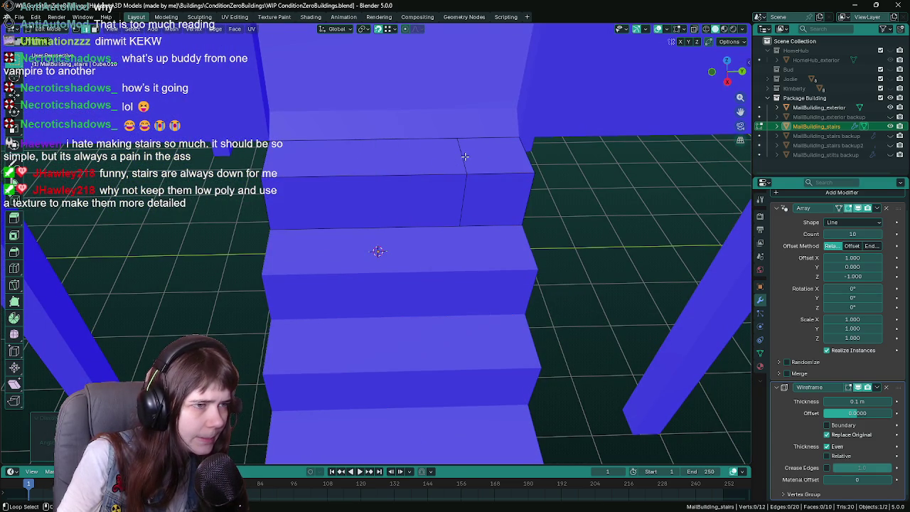
pyautogui.rightClick(465, 156)
pyautogui.click(467, 160)
pyautogui.moveTo(488, 162)
pyautogui.mouseDown(button='middle')
pyautogui.moveTo(548, 284)
pyautogui.moveTo(459, 229)
pyautogui.moveTo(458, 332)
pyautogui.moveTo(482, 301)
pyautogui.moveTo(550, 299)
pyautogui.mouseUp(button='middle')
pyautogui.hotkey('ctrl', 's')
pyautogui.press('Tab')
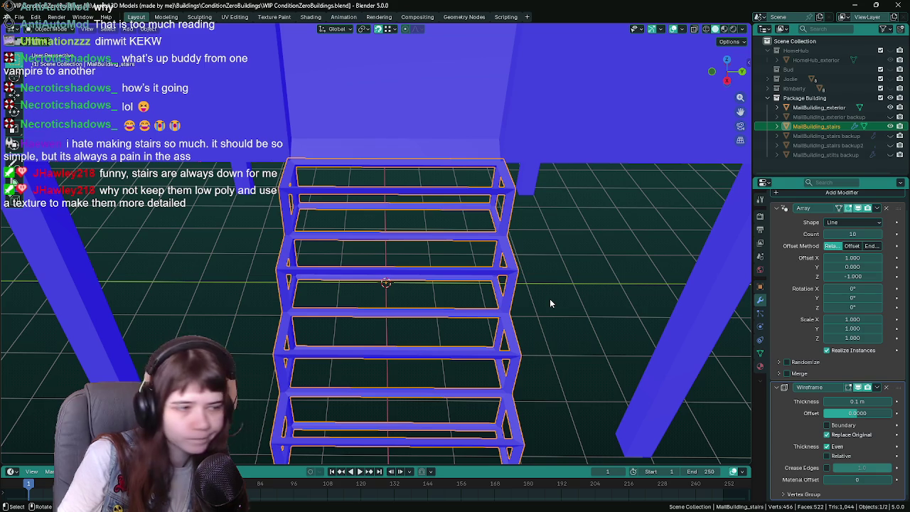
pyautogui.scroll(-5, 549, 299)
pyautogui.moveTo(556, 310); pyautogui.dragTo(459, 283, button='middle')
# - Delete the Wireframe modifier from the stairs and save
pyautogui.click(886, 387)
pyautogui.hotkey('ctrl', 's')
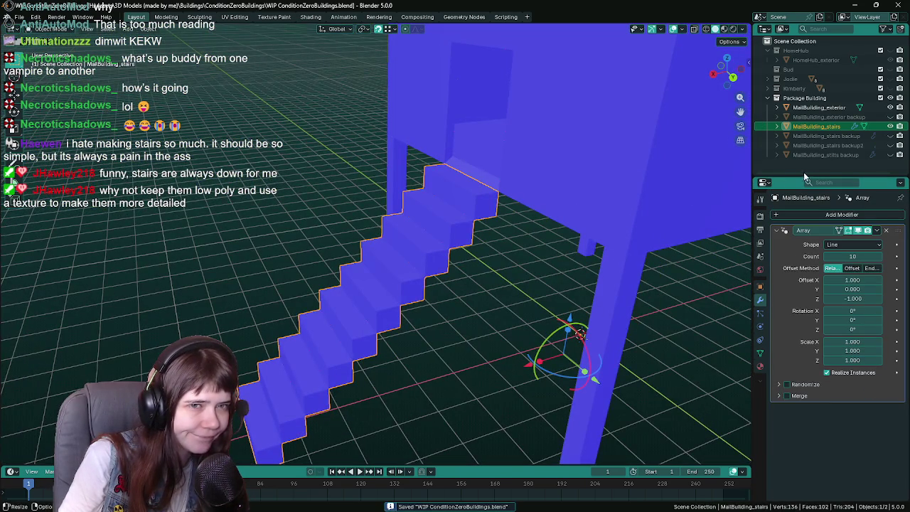
pyautogui.moveTo(576, 211)
pyautogui.mouseDown(button='middle')
pyautogui.moveTo(393, 253)
pyautogui.moveTo(417, 264)
pyautogui.mouseUp(button='middle')
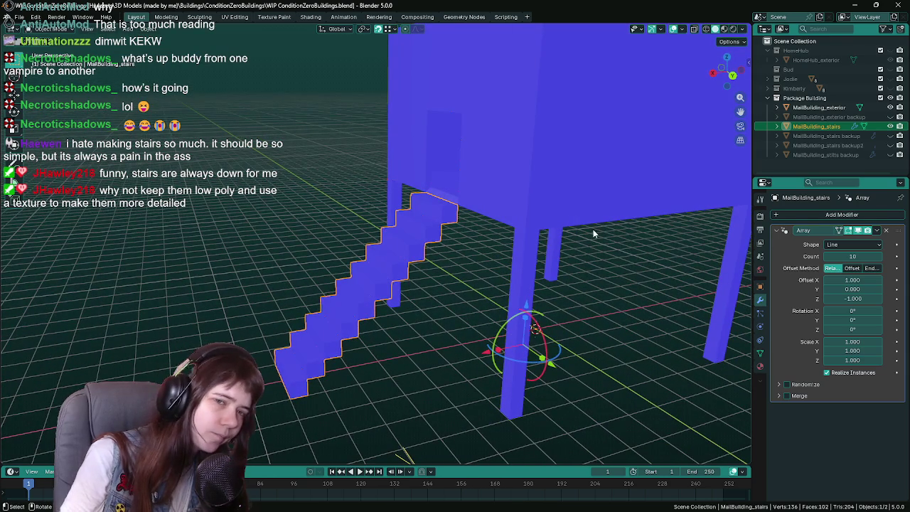
# - Set the backup stairs' Array X offset to 1, save, and hide the backup again
pyautogui.click(891, 136)
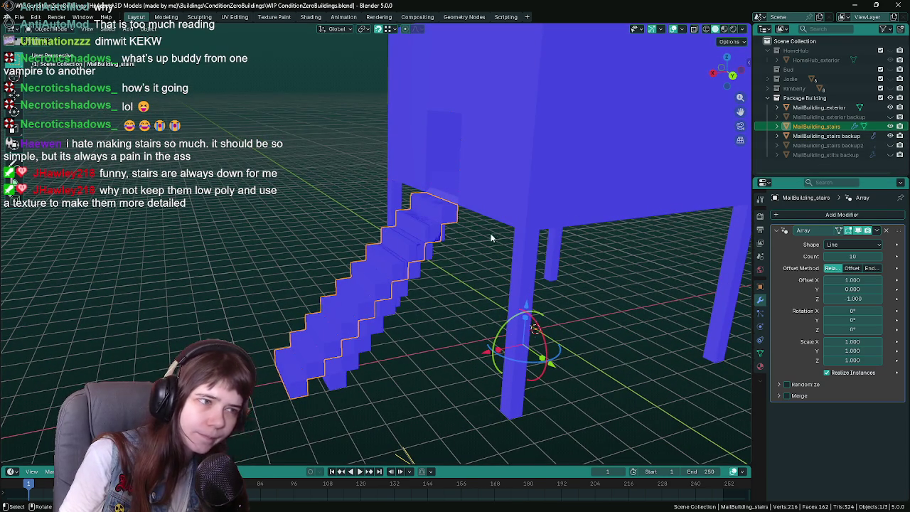
pyautogui.moveTo(492, 234)
pyautogui.mouseDown(button='middle')
pyautogui.moveTo(418, 229)
pyautogui.moveTo(481, 241)
pyautogui.mouseUp(button='middle')
pyautogui.click(469, 235)
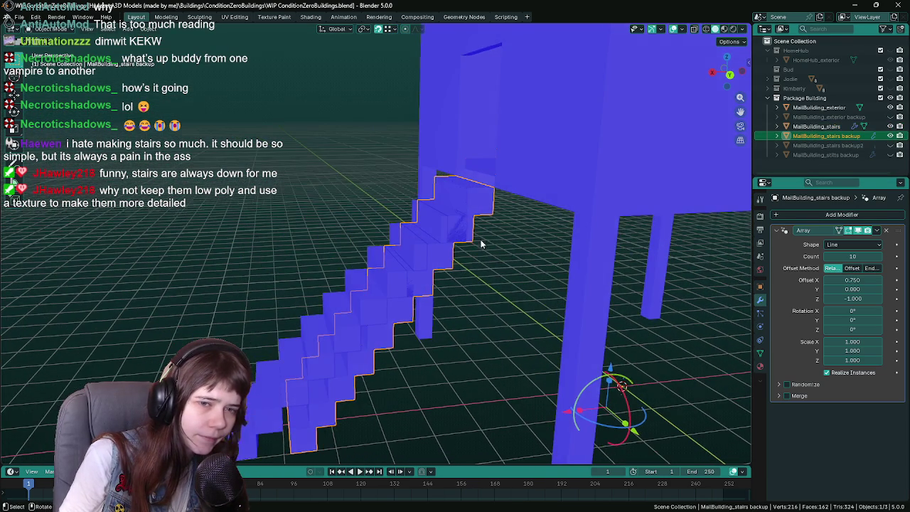
pyautogui.doubleClick(849, 280)
pyautogui.write('1')
pyautogui.press('Return')
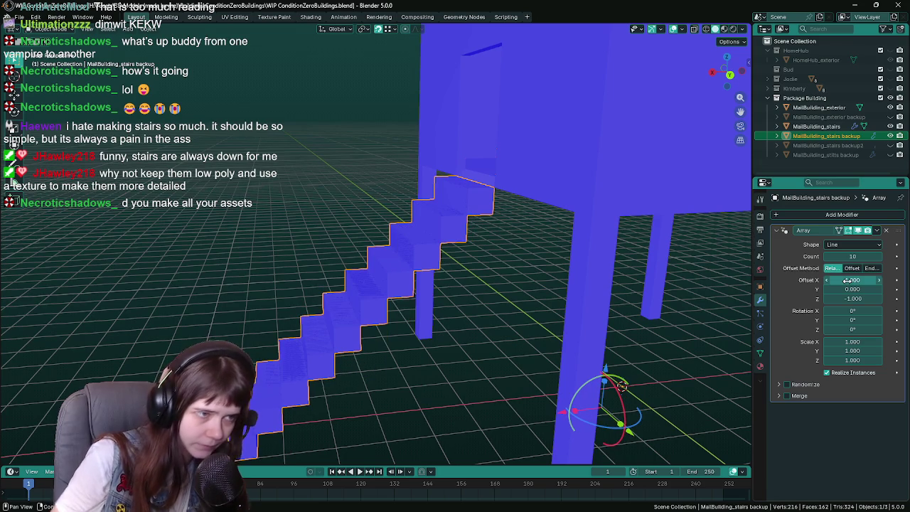
pyautogui.hotkey('ctrl', 's')
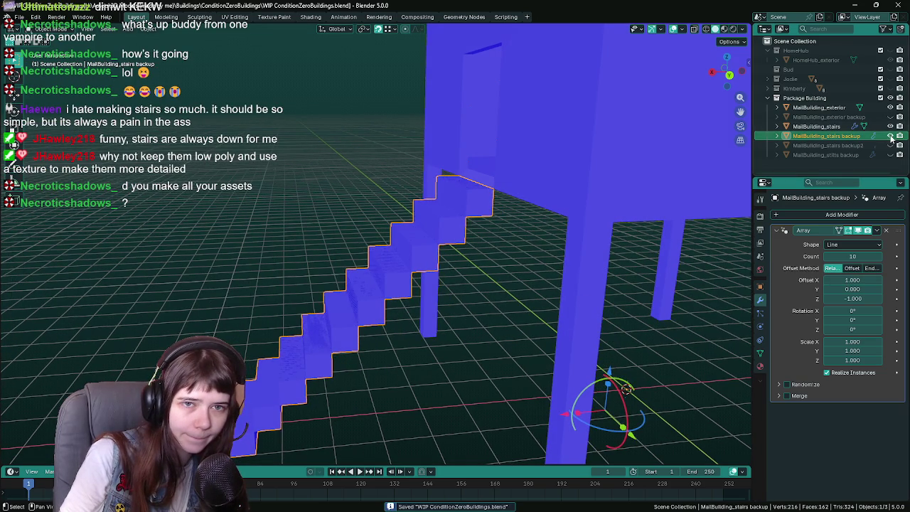
pyautogui.click(890, 136)
# - Select MailBuilding_stairs and apply its Array modifier into real geometry
pyautogui.click(816, 126)
pyautogui.moveTo(453, 288); pyautogui.dragTo(466, 290, button='middle')
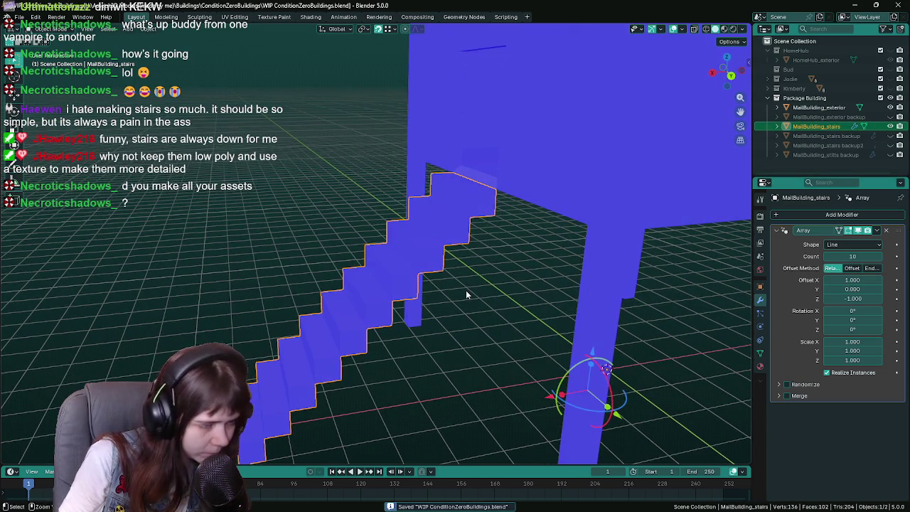
pyautogui.hotkey('ctrl', 'a')
pyautogui.press('Tab')
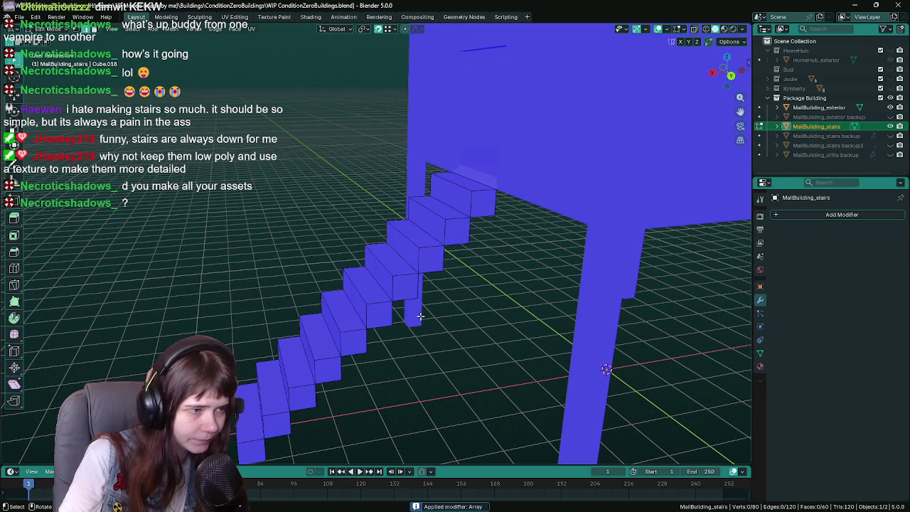
# - Join the stairs into MailBuilding_exterior with Ctrl+J and save
pyautogui.press('Tab')
pyautogui.keyDown('shift'); pyautogui.click(555, 184); pyautogui.keyUp('shift')
pyautogui.hotkey('ctrl', 's')
pyautogui.hotkey('ctrl', 'j')
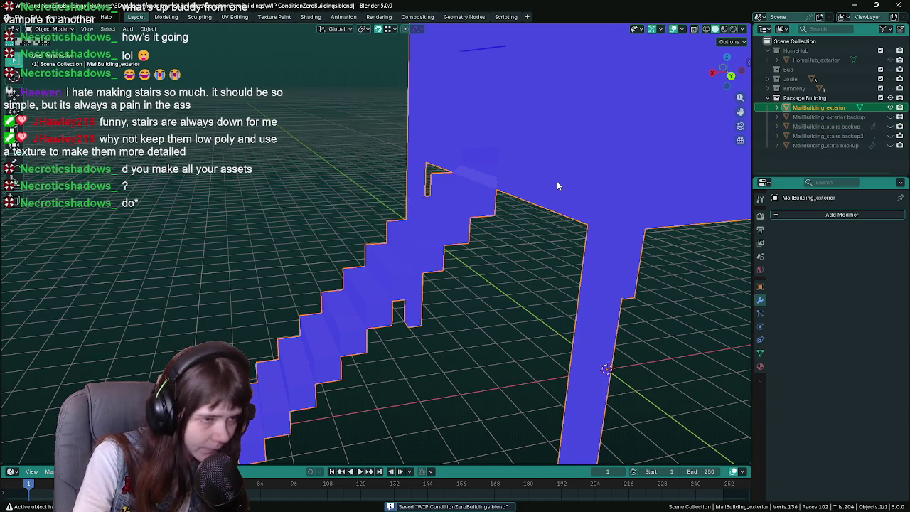
pyautogui.press('Tab')
pyautogui.press('q')
pyautogui.press('Escape')
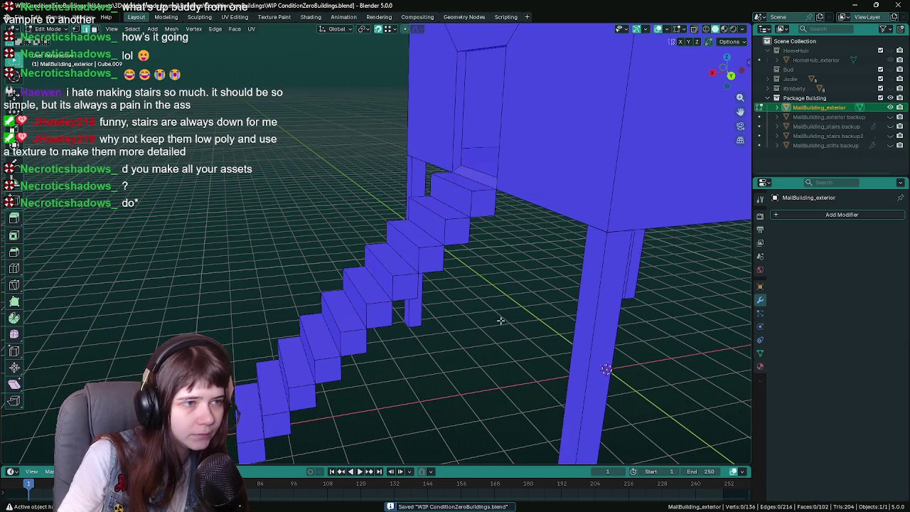
pyautogui.press('Tab')
# - Export the combined mesh as MailBuilding_exterior.fbx
pyautogui.press('F3')
pyautogui.write('fbx')
pyautogui.press('Return')
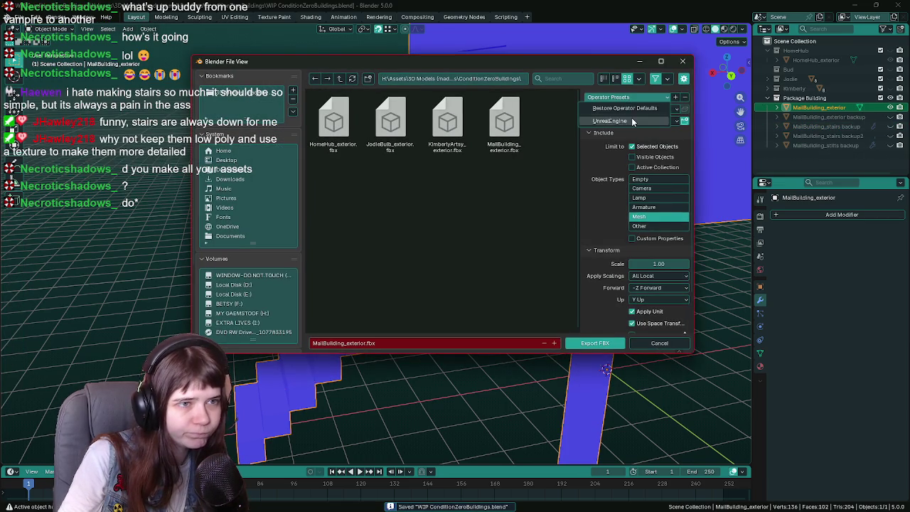
pyautogui.click(576, 344)
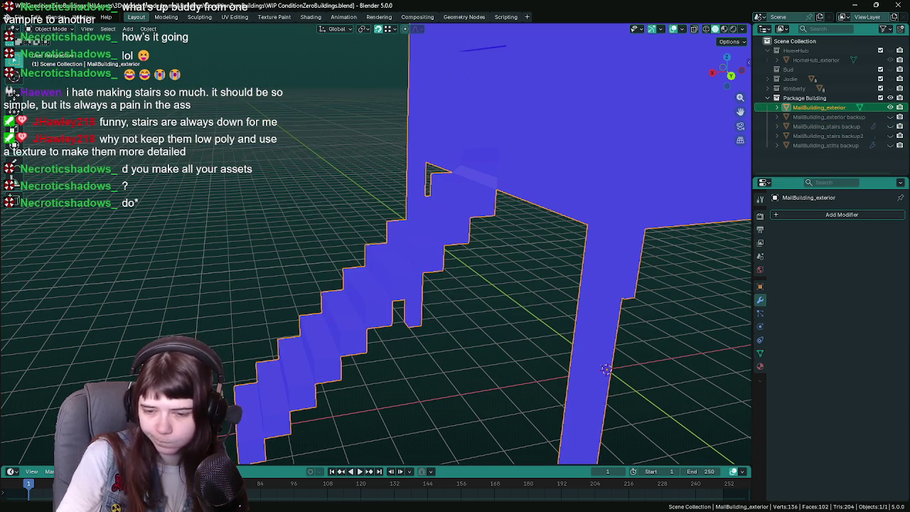
pyautogui.hotkey('alt', 'Tab')
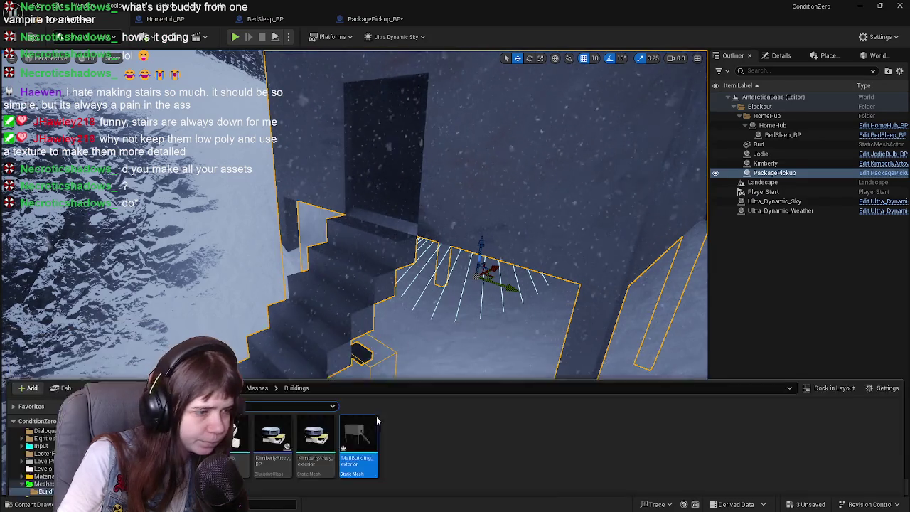
# - Reimport the MailBuilding_exterior asset and save all modified content
pyautogui.rightClick(359, 395)
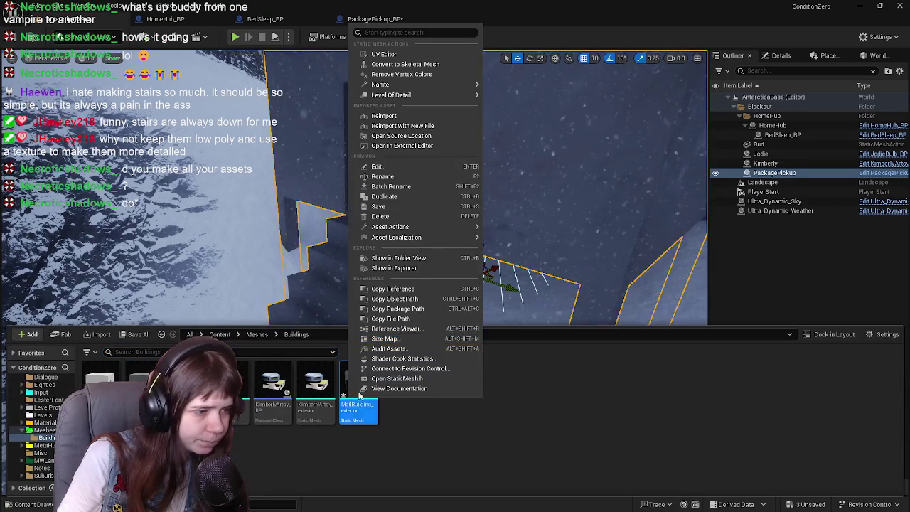
pyautogui.click(419, 115)
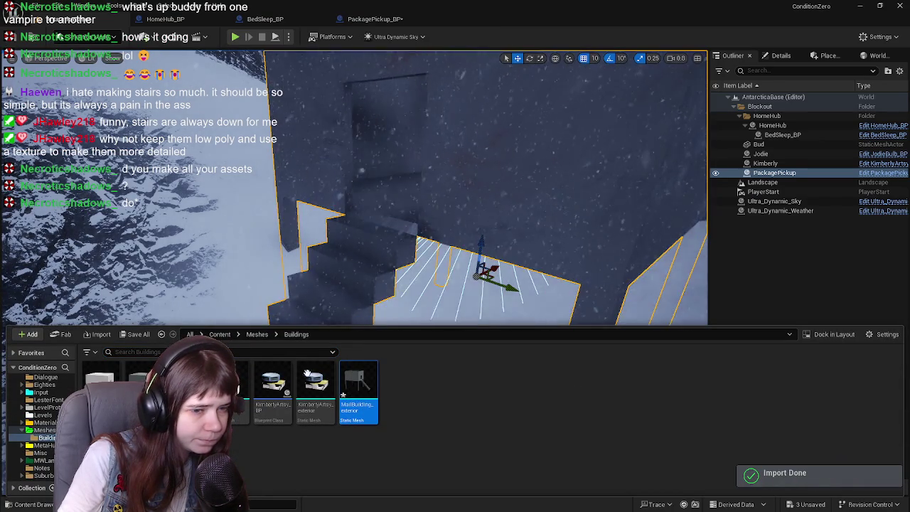
pyautogui.hotkey('ctrl', 'shift', 's')
pyautogui.click(529, 367)
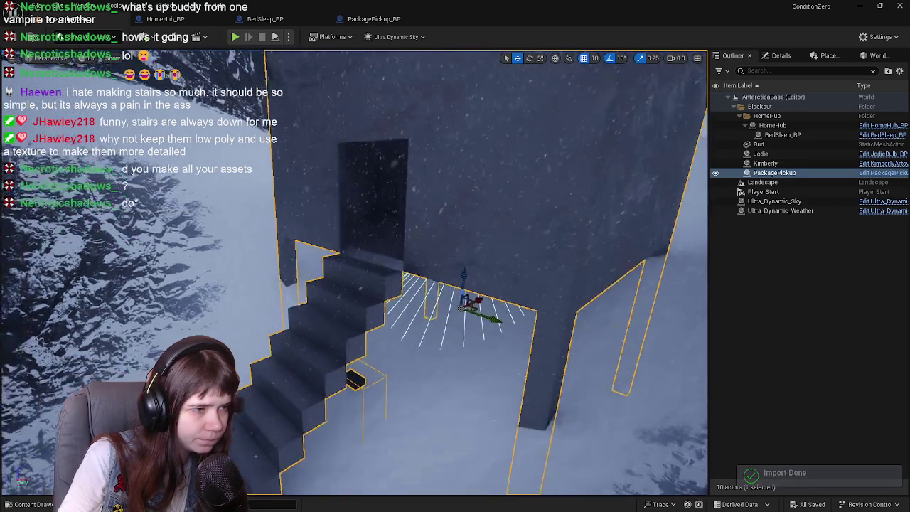
# - Nudge PackagePickup slightly lower onto the new stairs and fly through the doorway to check
pyautogui.moveTo(356, 270)
pyautogui.mouseDown(button='right')
pyautogui.moveTo(399, 270)
pyautogui.moveTo(384, 285)
pyautogui.moveTo(359, 271)
pyautogui.moveTo(370, 274)
pyautogui.mouseUp(button='right')
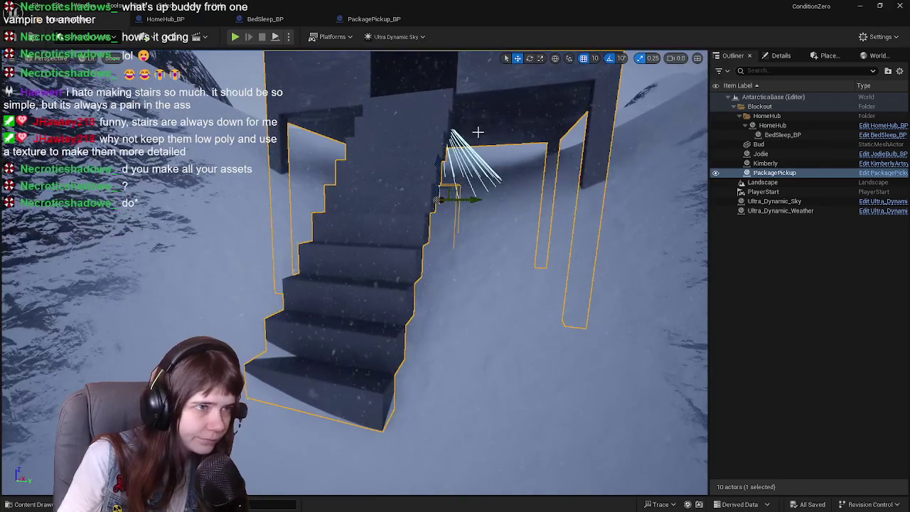
pyautogui.moveTo(437, 163); pyautogui.dragTo(437, 165)
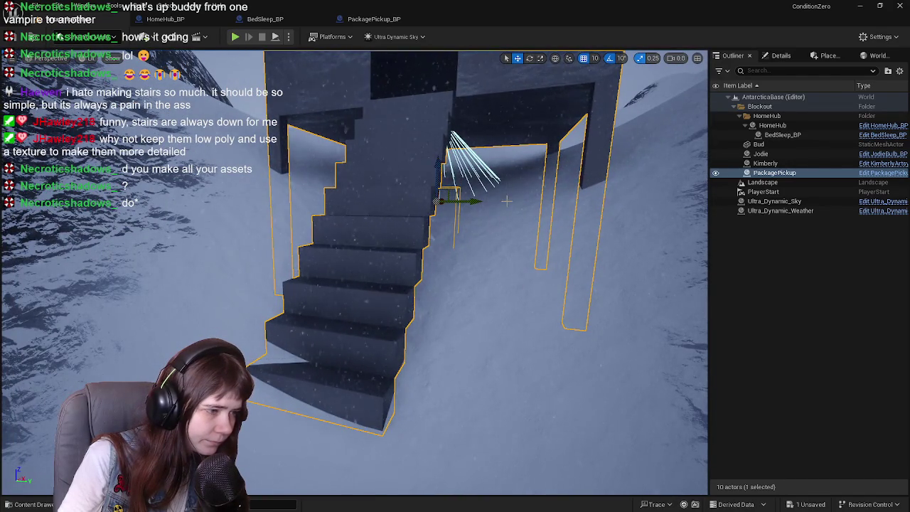
pyautogui.moveTo(506, 202); pyautogui.dragTo(518, 208, button='right')
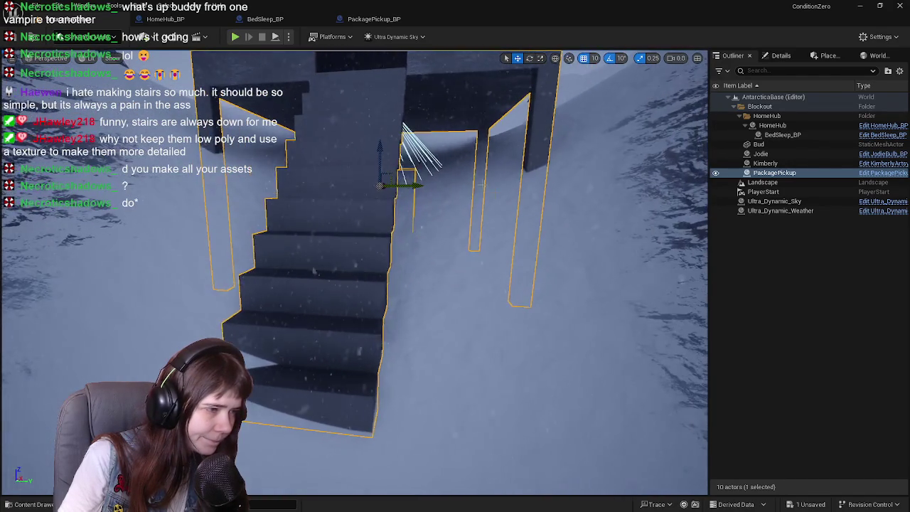
pyautogui.click(760, 314)
pyautogui.moveTo(640, 313); pyautogui.dragTo(670, 328, button='right')
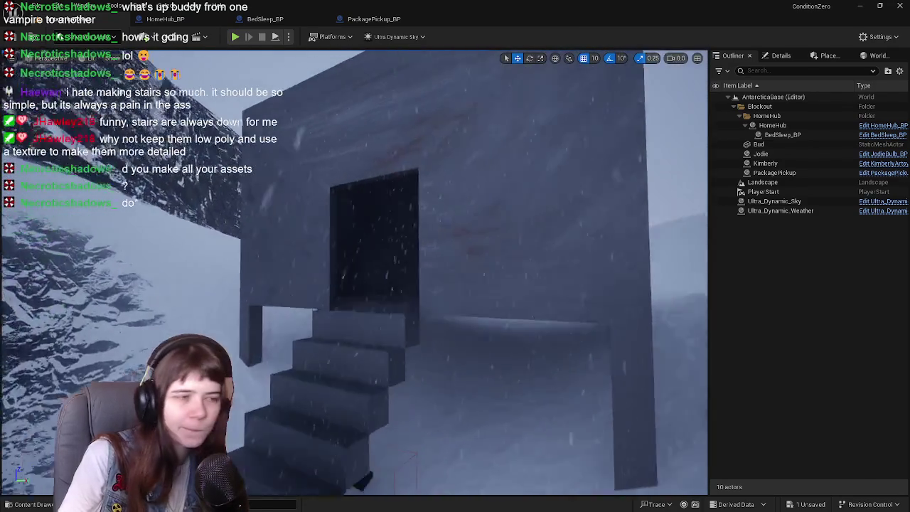
pyautogui.moveTo(347, 446); pyautogui.dragTo(347, 446, button='right')
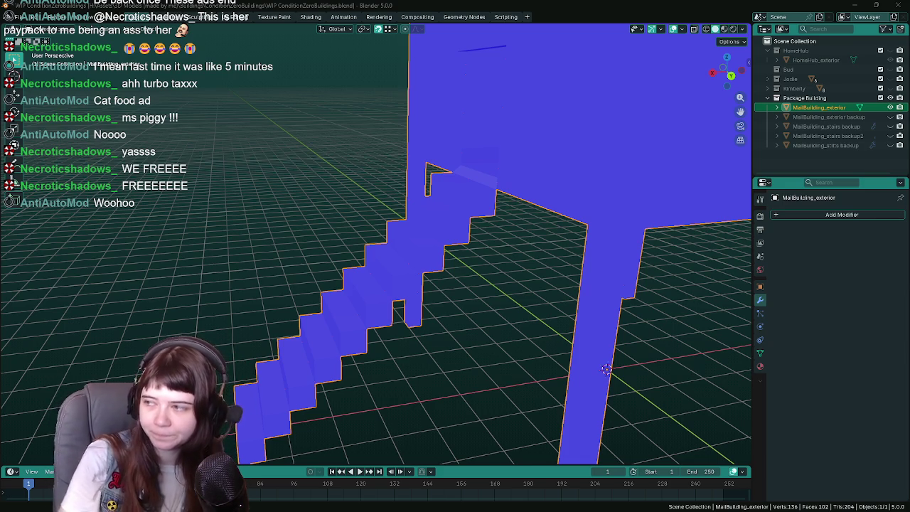
# - Inspect the merged stairs up close in Edit Mode, then return to Object Mode and save
pyautogui.scroll(-6, 426, 268)
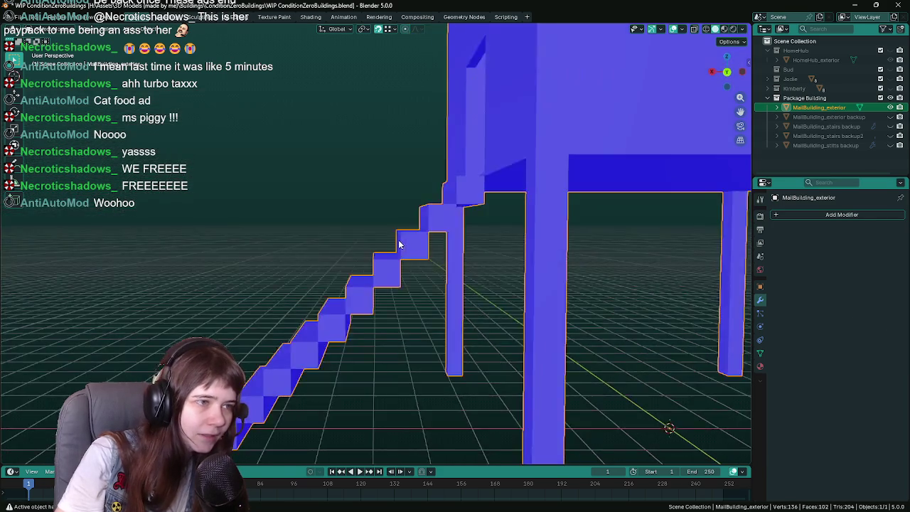
pyautogui.moveTo(426, 270); pyautogui.dragTo(398, 306, button='middle')
pyautogui.scroll(8, 371, 342)
pyautogui.press('Tab')
pyautogui.moveTo(372, 342)
pyautogui.mouseDown(button='middle')
pyautogui.moveTo(399, 359)
pyautogui.moveTo(459, 325)
pyautogui.moveTo(468, 287)
pyautogui.moveTo(448, 272)
pyautogui.moveTo(463, 286)
pyautogui.moveTo(492, 244)
pyautogui.moveTo(382, 270)
pyautogui.moveTo(518, 169)
pyautogui.moveTo(386, 339)
pyautogui.mouseUp(button='middle')
pyautogui.scroll(3, 400, 362)
pyautogui.scroll(-3, 469, 288)
pyautogui.scroll(2, 473, 266)
pyautogui.scroll(-2, 491, 244)
pyautogui.press('Tab')
pyautogui.hotkey('ctrl', 's')
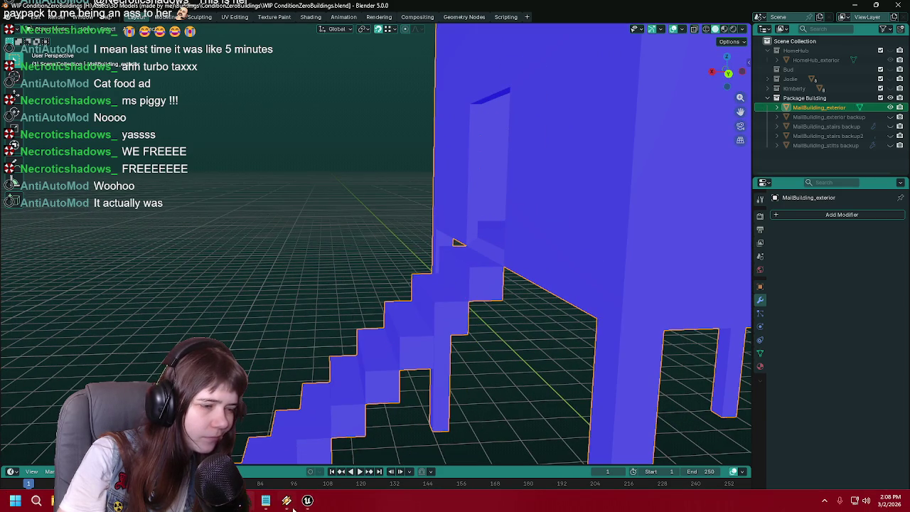
pyautogui.click(309, 502)
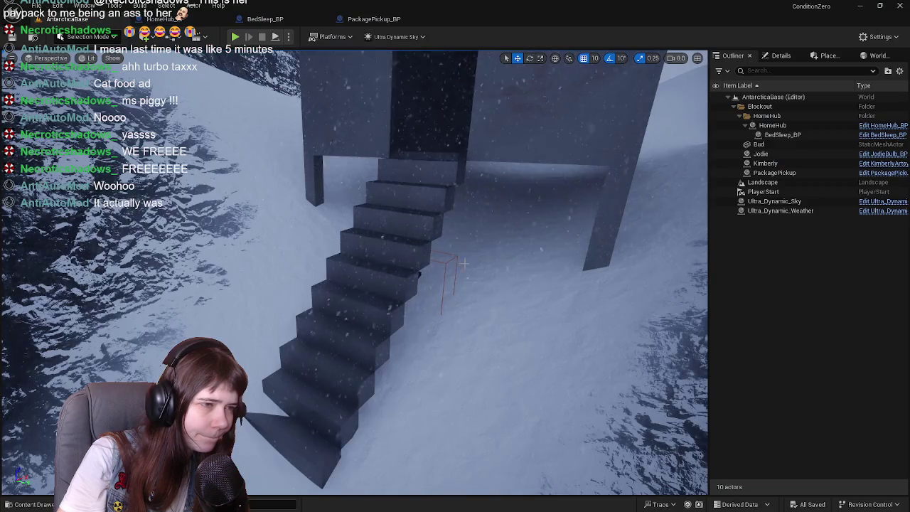
pyautogui.moveTo(467, 214)
pyautogui.mouseDown(button='right')
pyautogui.moveTo(456, 228)
pyautogui.moveTo(390, 214)
pyautogui.moveTo(384, 229)
pyautogui.mouseUp(button='right')
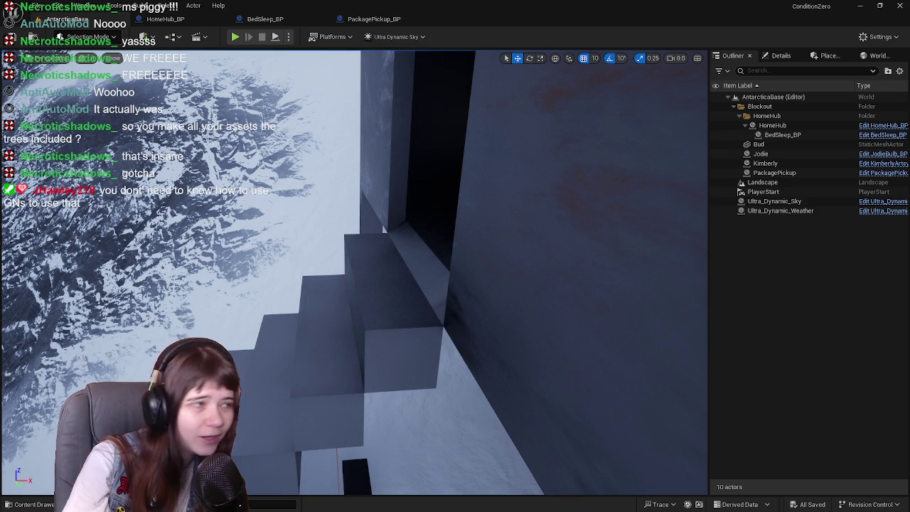
pyautogui.moveTo(354, 271)
pyautogui.mouseDown(button='right')
pyautogui.moveTo(398, 270)
pyautogui.moveTo(306, 270)
pyautogui.mouseUp(button='right')
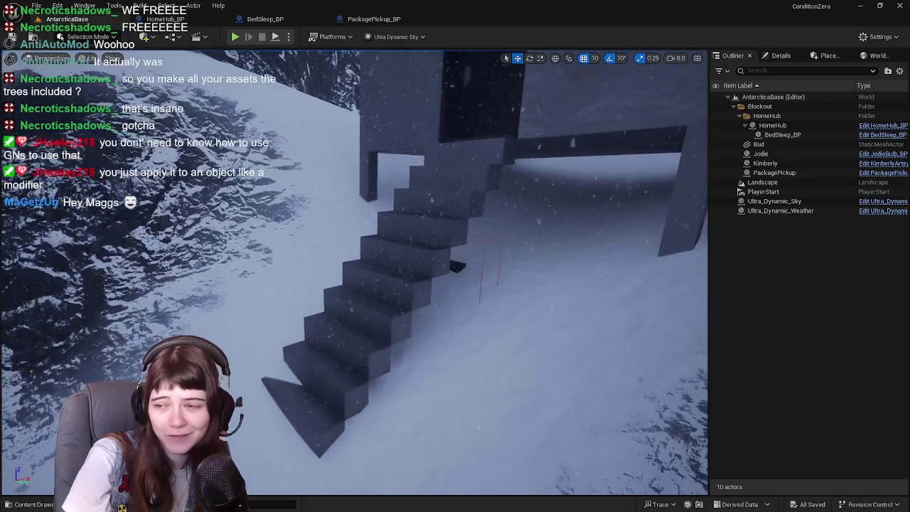
pyautogui.moveTo(348, 292); pyautogui.dragTo(343, 292, button='right')
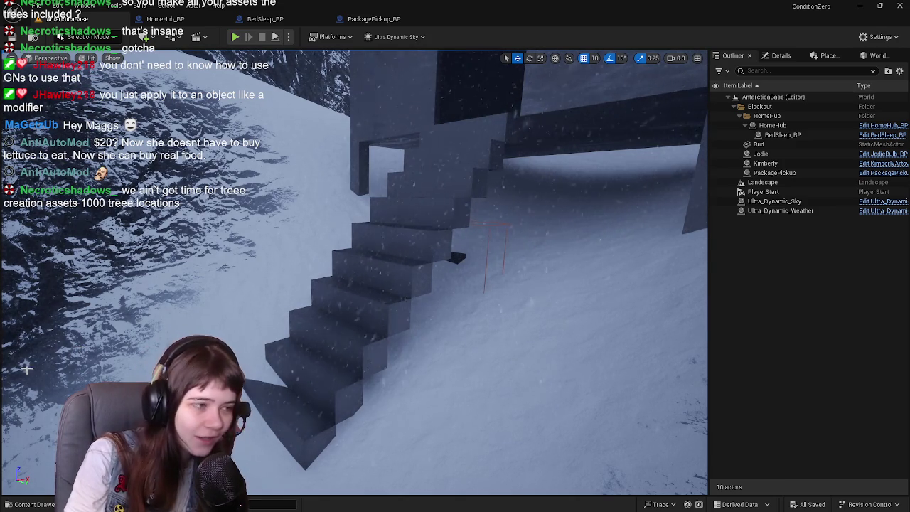
pyautogui.moveTo(398, 341)
pyautogui.mouseDown(button='right')
pyautogui.moveTo(427, 334)
pyautogui.moveTo(370, 334)
pyautogui.moveTo(384, 328)
pyautogui.mouseUp(button='right')
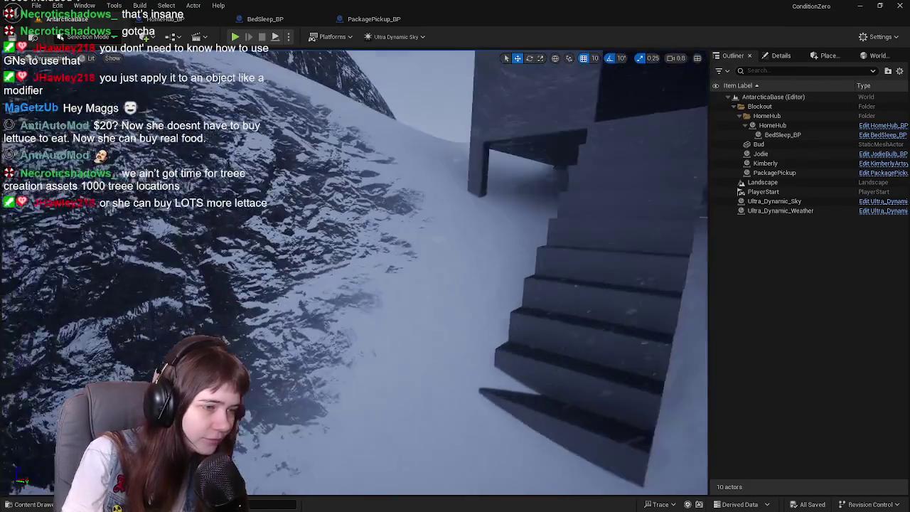
pyautogui.moveTo(519, 302); pyautogui.dragTo(520, 303, button='right')
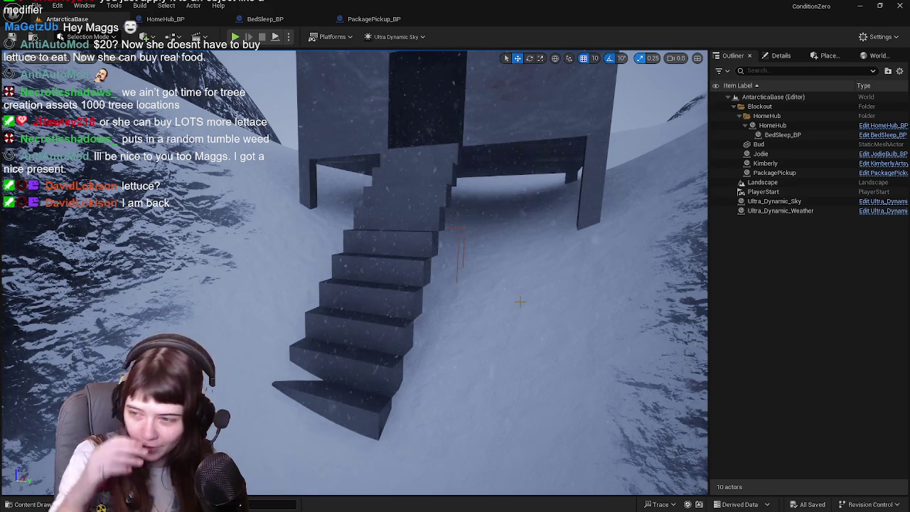
pyautogui.moveTo(520, 301); pyautogui.dragTo(455, 299, button='right')
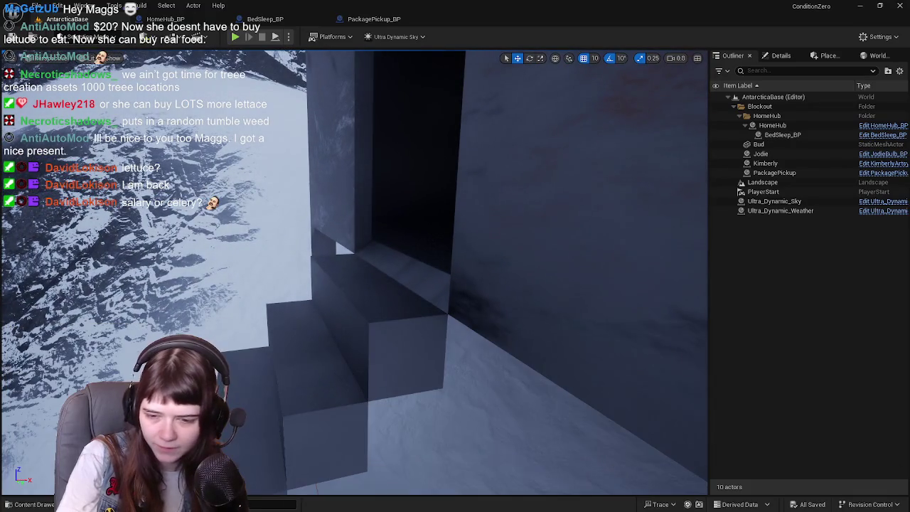
pyautogui.hotkey('alt', 'Tab')
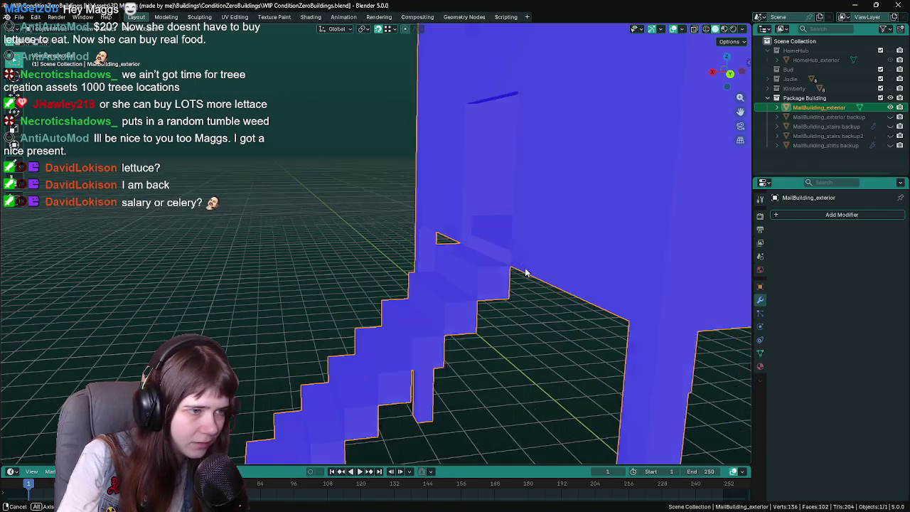
# - Select the ledge face above the top step in the exterior mesh's Edit Mode
pyautogui.scroll(2, 410, 262)
pyautogui.click(469, 267)
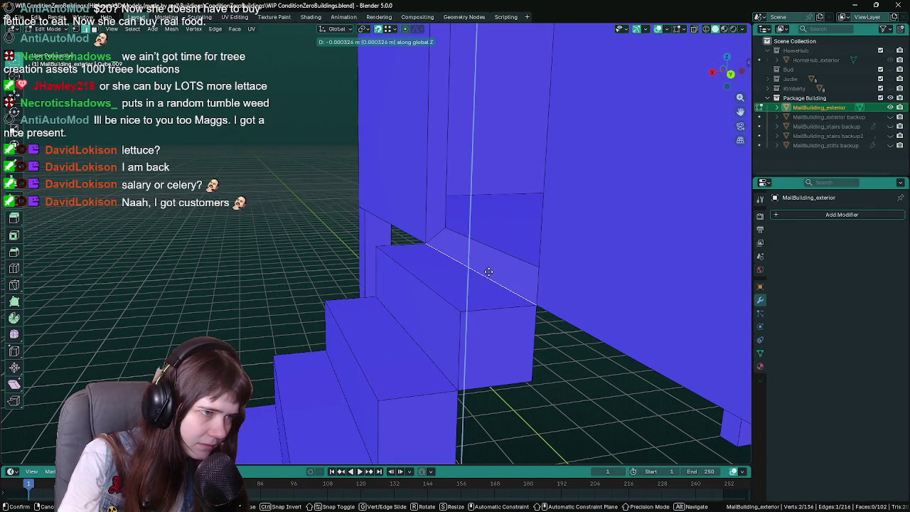
pyautogui.scroll(4, 472, 265)
pyautogui.scroll(-4, 472, 265)
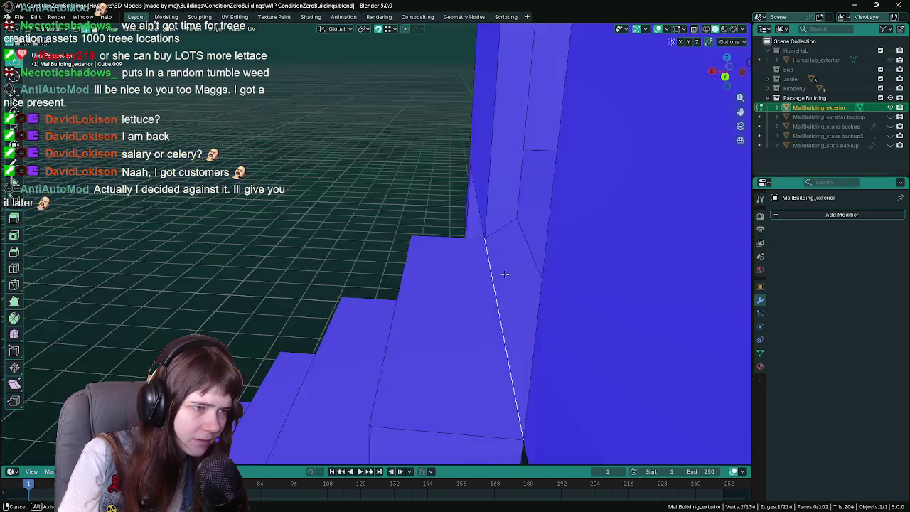
pyautogui.scroll(1, 432, 264)
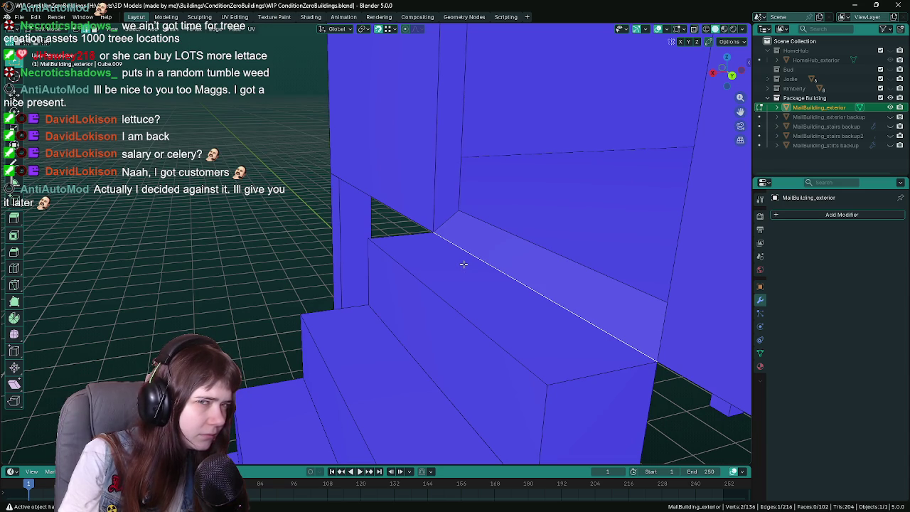
pyautogui.scroll(-3, 463, 264)
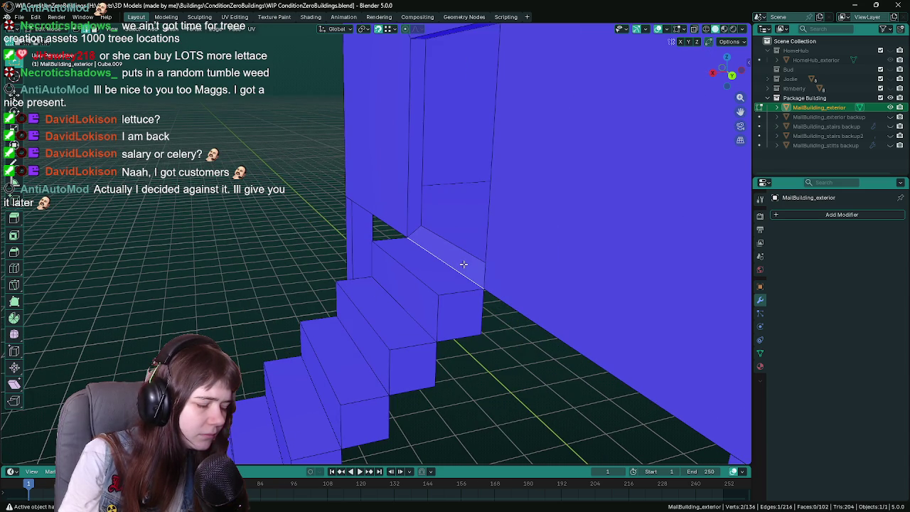
pyautogui.press('Tab')
pyautogui.click(464, 264)
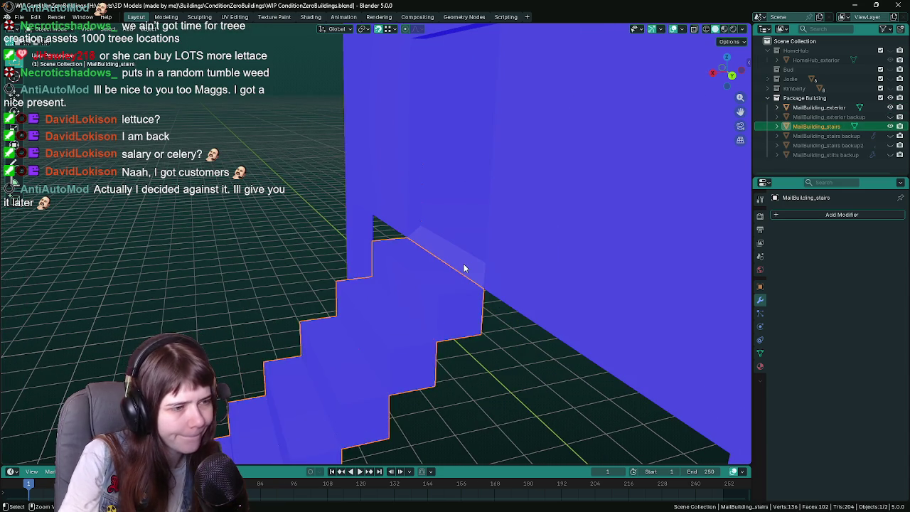
pyautogui.press('Tab')
pyautogui.press('Tab')
pyautogui.press('Tab')
pyautogui.press('Tab')
pyautogui.click(466, 261)
pyautogui.press('Tab')
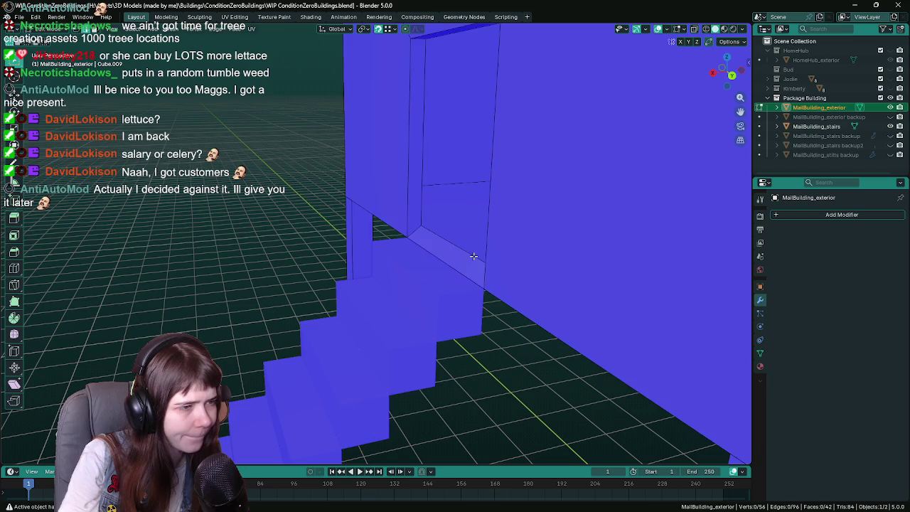
pyautogui.click(453, 259)
# - Raise the ledge face 0.15 m straight up along Z
pyautogui.press('g')
pyautogui.press('z')
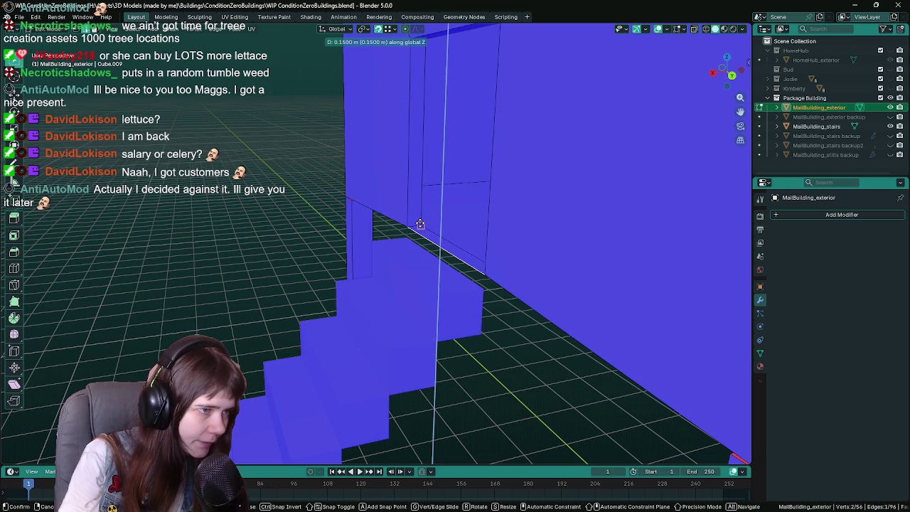
pyautogui.click(420, 224)
pyautogui.moveTo(420, 224)
pyautogui.mouseDown(button='middle')
pyautogui.moveTo(424, 244)
pyautogui.moveTo(464, 244)
pyautogui.mouseUp(button='middle')
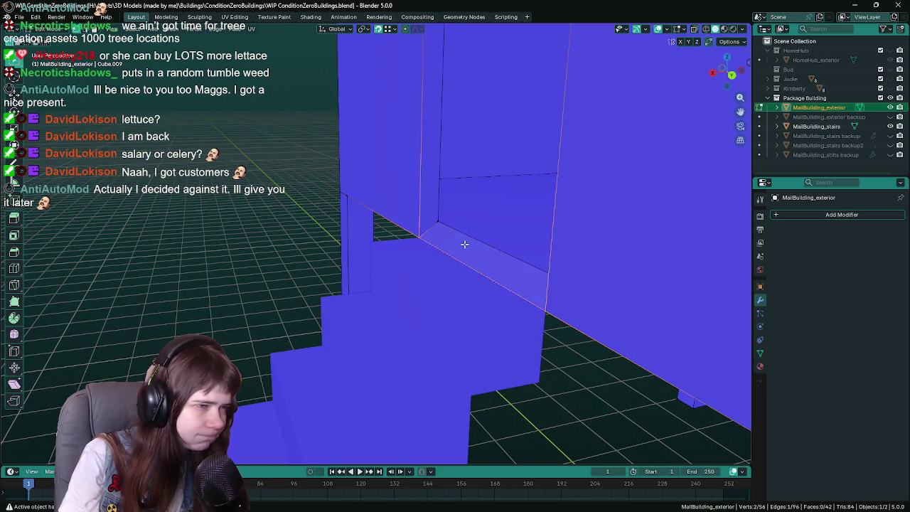
pyautogui.press('g')
pyautogui.press('z')
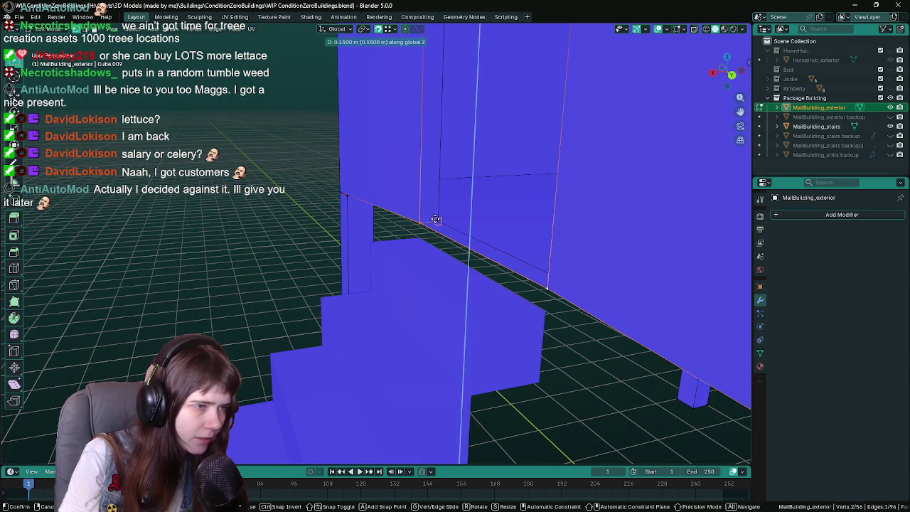
pyautogui.scroll(-2, 436, 220)
pyautogui.click(433, 222)
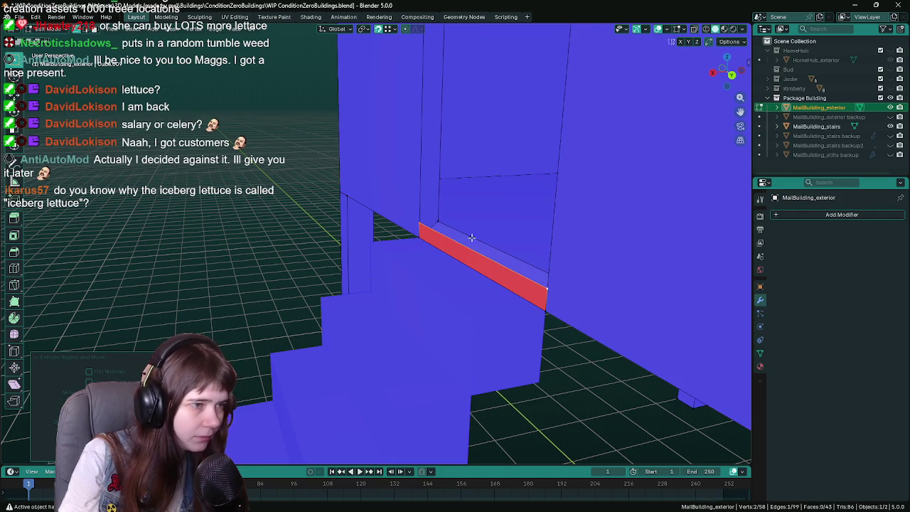
pyautogui.moveTo(471, 237); pyautogui.dragTo(527, 236, button='middle')
# - Select the new strip face and flip its normal
pyautogui.click(457, 243)
pyautogui.moveTo(457, 244); pyautogui.dragTo(447, 253, button='middle')
pyautogui.press('x')
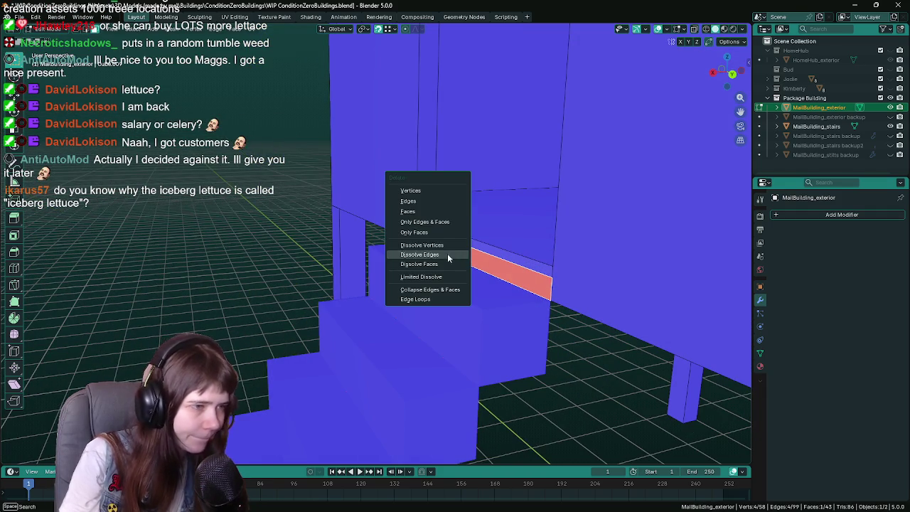
pyautogui.press('Escape')
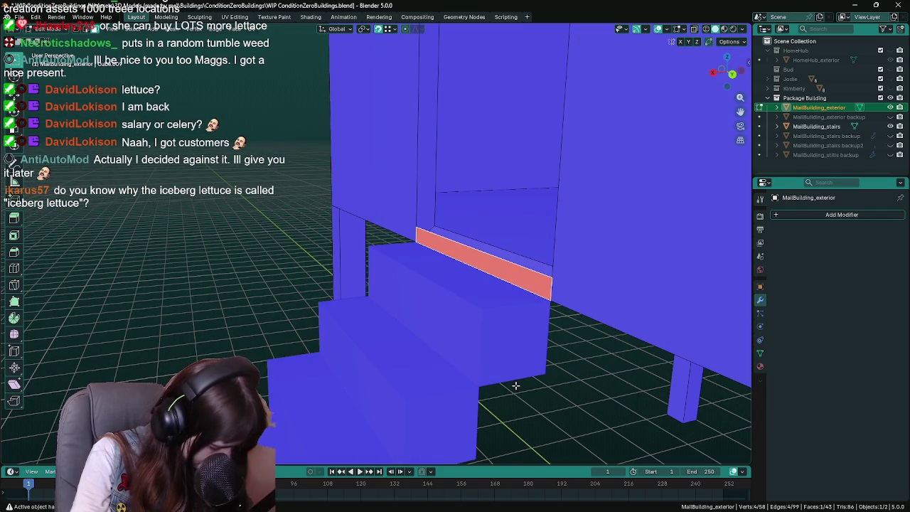
pyautogui.rightClick(516, 384)
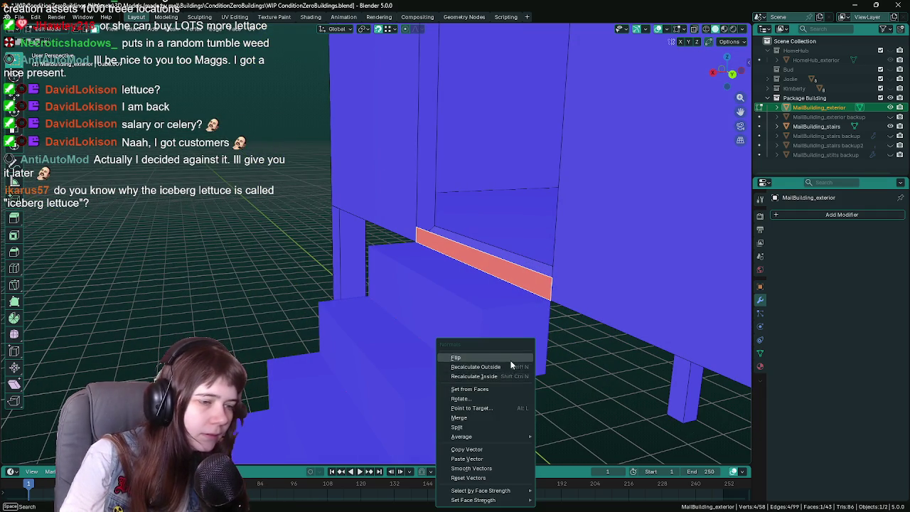
pyautogui.click(515, 362)
pyautogui.moveTo(522, 314)
pyautogui.mouseDown(button='middle')
pyautogui.moveTo(491, 264)
pyautogui.moveTo(363, 271)
pyautogui.moveTo(357, 328)
pyautogui.mouseUp(button='middle')
pyautogui.click(501, 241)
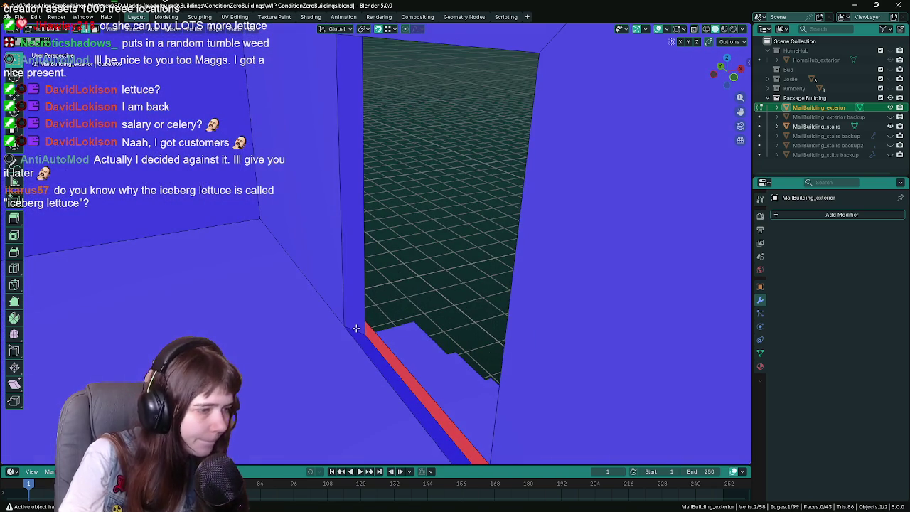
# - Delete the old wall edge with its adjoining faces and fill the lower wall strip with a face
pyautogui.rightClick(356, 328)
pyautogui.click(340, 275)
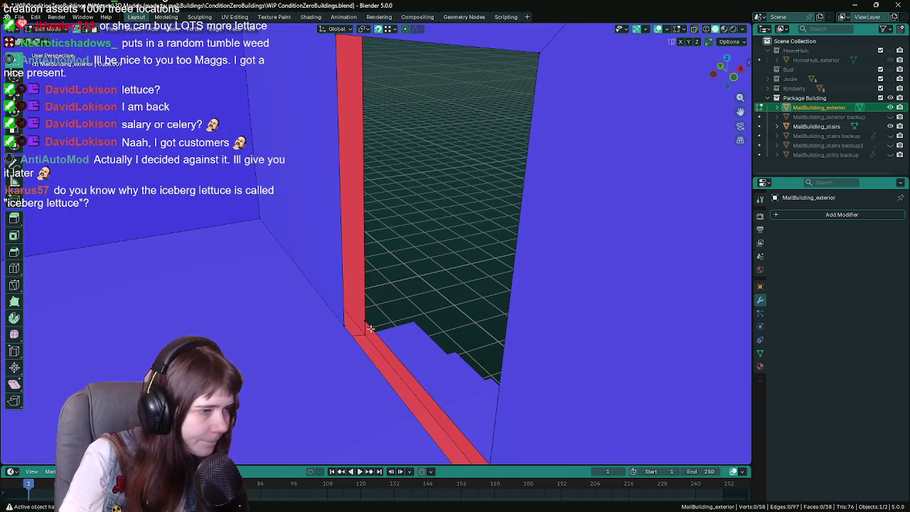
pyautogui.moveTo(334, 329); pyautogui.dragTo(396, 276, button='middle')
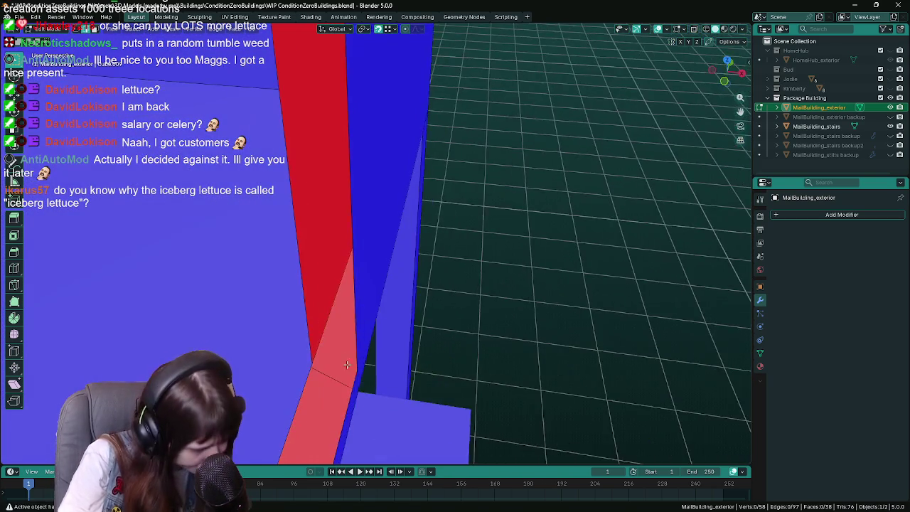
pyautogui.click(349, 293)
pyautogui.moveTo(349, 293)
pyautogui.mouseDown(button='middle')
pyautogui.moveTo(484, 351)
pyautogui.moveTo(414, 376)
pyautogui.moveTo(365, 356)
pyautogui.mouseUp(button='middle')
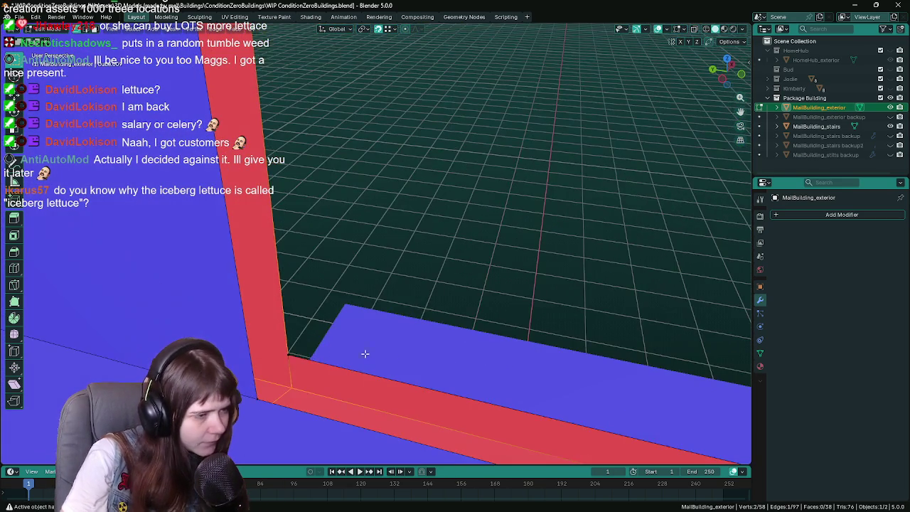
pyautogui.click(307, 352)
pyautogui.moveTo(304, 351)
pyautogui.mouseDown(button='middle')
pyautogui.moveTo(645, 255)
pyautogui.moveTo(609, 281)
pyautogui.moveTo(674, 265)
pyautogui.moveTo(602, 276)
pyautogui.moveTo(287, 270)
pyautogui.mouseUp(button='middle')
pyautogui.keyDown('shift'); pyautogui.click(635, 247); pyautogui.keyUp('shift')
pyautogui.press('f')
# - Remove the front wall faces and fill the doorway opening with a new face
pyautogui.click(521, 255)
pyautogui.rightClick(532, 232)
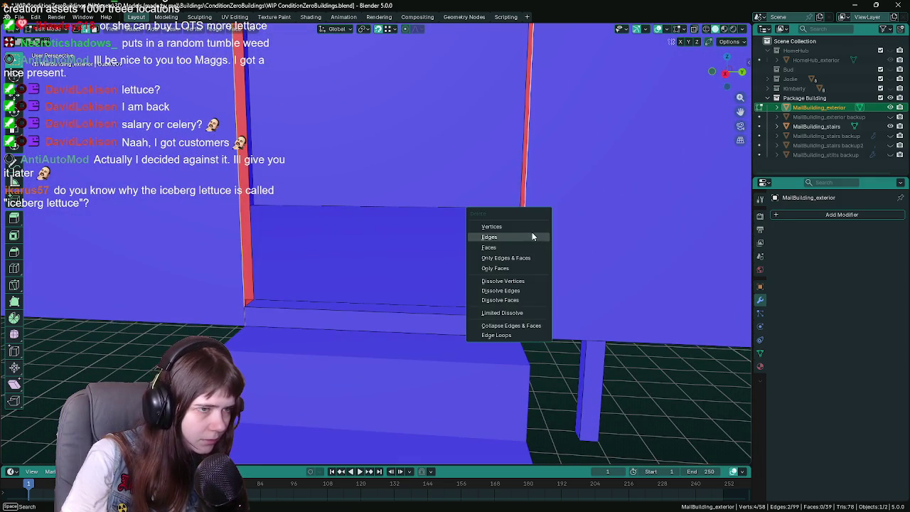
pyautogui.click(498, 317)
pyautogui.scroll(-2, 438, 298)
pyautogui.scroll(-2, 438, 299)
pyautogui.moveTo(439, 299); pyautogui.dragTo(404, 356, button='middle')
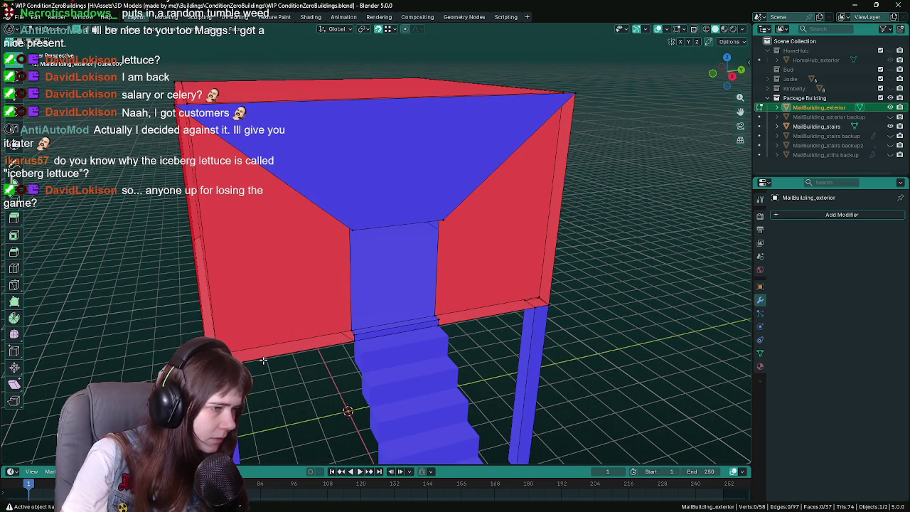
pyautogui.click(359, 335)
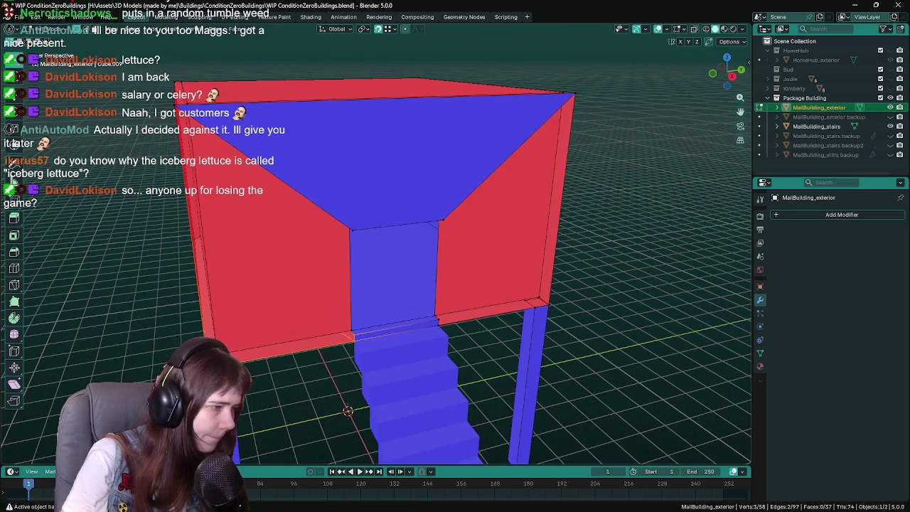
pyautogui.moveTo(353, 335)
pyautogui.mouseDown(button='middle')
pyautogui.moveTo(313, 359)
pyautogui.moveTo(345, 364)
pyautogui.moveTo(319, 365)
pyautogui.mouseUp(button='middle')
pyautogui.scroll(5, 311, 362)
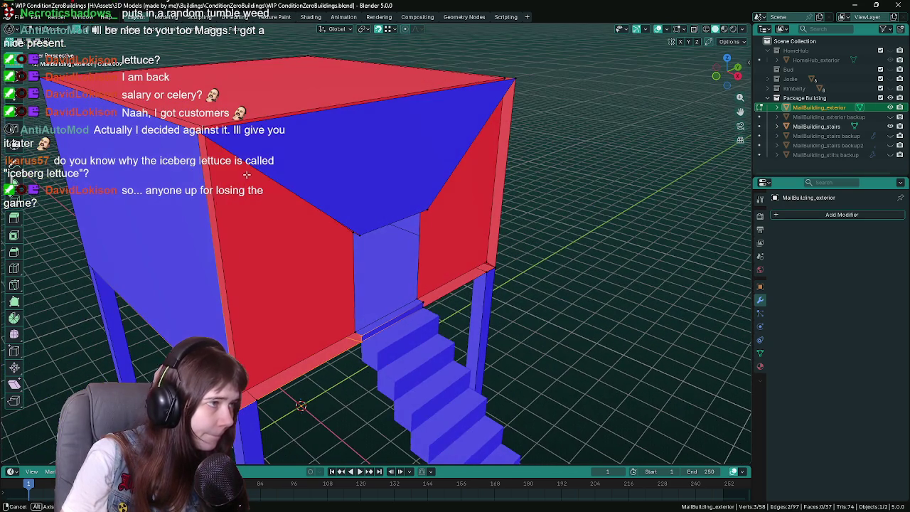
pyautogui.moveTo(266, 154)
pyautogui.mouseDown(button='middle')
pyautogui.moveTo(200, 136)
pyautogui.moveTo(370, 254)
pyautogui.mouseUp(button='middle')
pyautogui.keyDown('shift'); pyautogui.click(196, 135); pyautogui.keyUp('shift')
pyautogui.scroll(3, 355, 244)
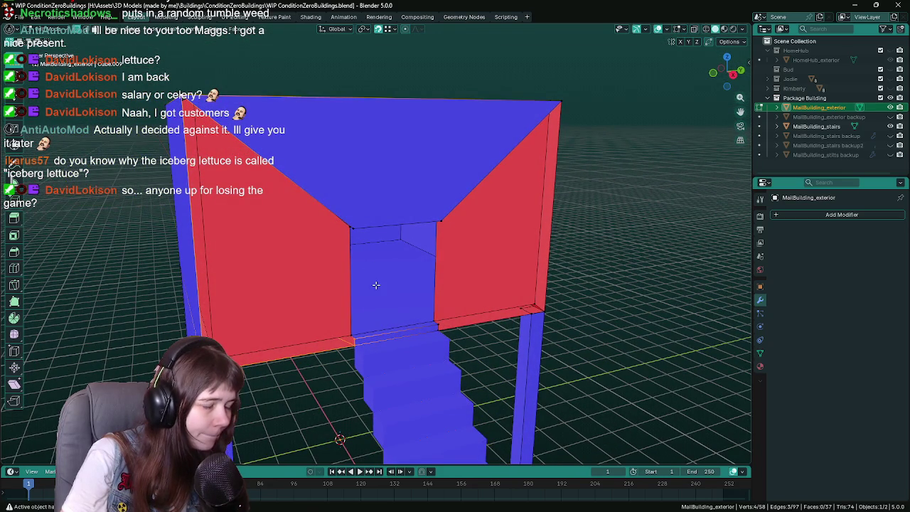
pyautogui.press('f')
# - Fill the red wall and the right wall beside the doorway with new faces
pyautogui.moveTo(425, 297); pyautogui.dragTo(372, 291, button='middle')
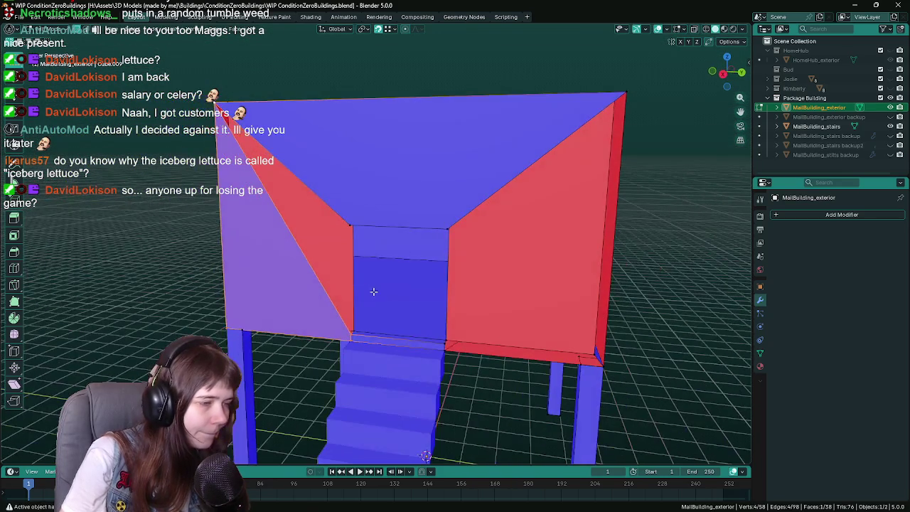
pyautogui.click(444, 353)
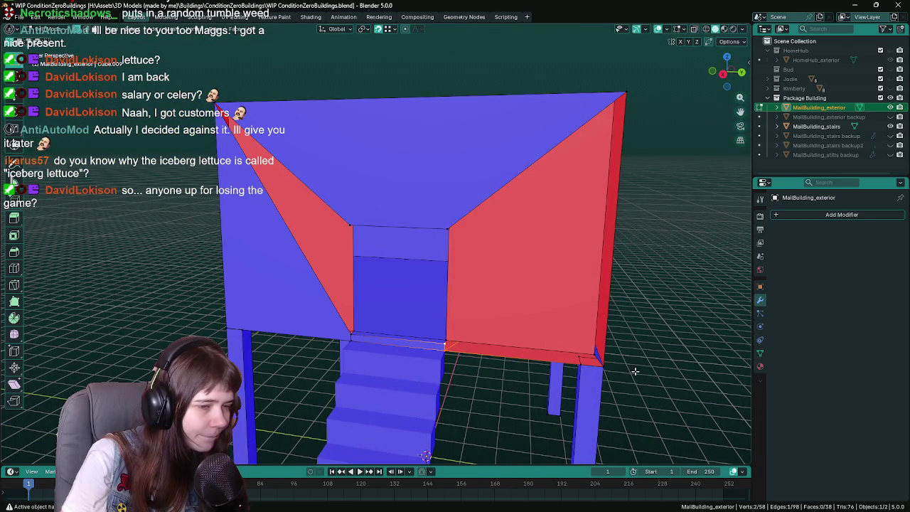
pyautogui.keyDown('shift'); pyautogui.click(641, 269); pyautogui.keyUp('shift')
pyautogui.press('f')
pyautogui.click(626, 92)
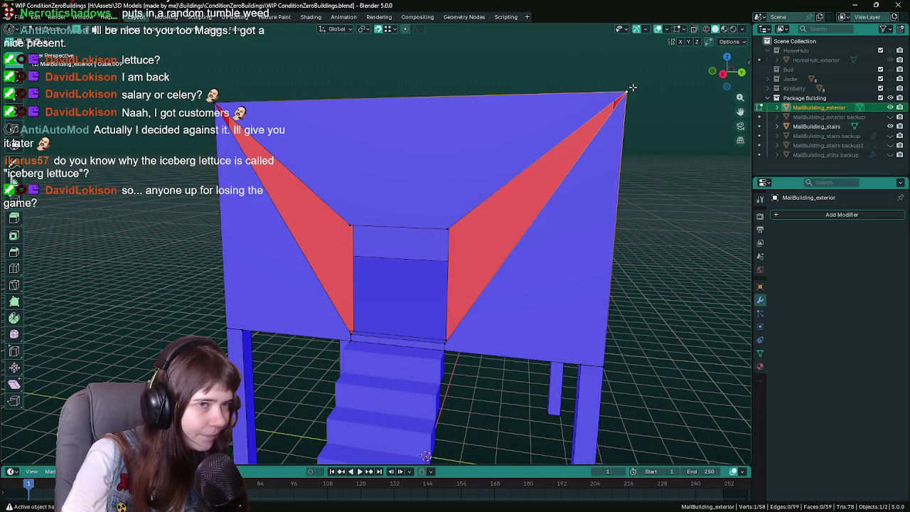
pyautogui.keyDown('shift'); pyautogui.click(446, 228); pyautogui.keyUp('shift')
pyautogui.moveTo(461, 316)
pyautogui.mouseDown(button='middle')
pyautogui.moveTo(436, 357)
pyautogui.moveTo(398, 334)
pyautogui.moveTo(303, 195)
pyautogui.mouseUp(button='middle')
pyautogui.press('f')
pyautogui.click(328, 261)
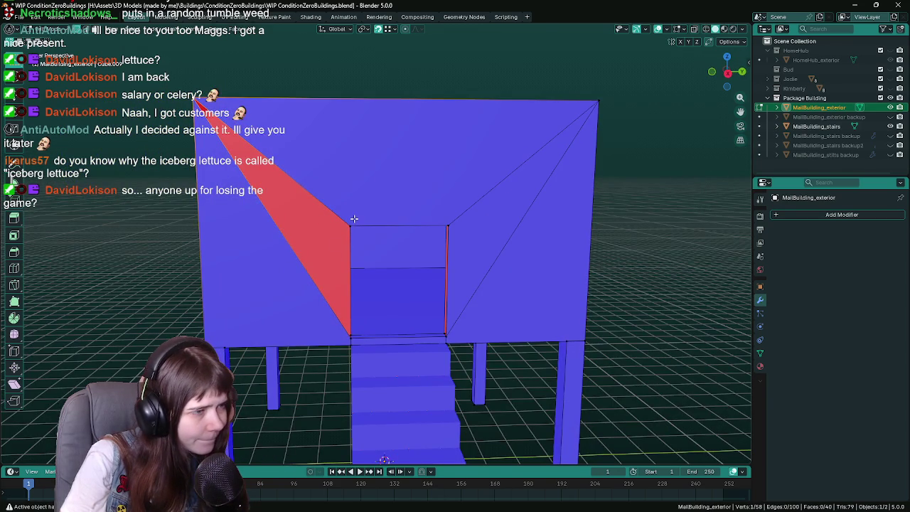
# - Fill the thin gap beside the doorway, the strip inside it, and the last remaining gap
pyautogui.moveTo(355, 219); pyautogui.dragTo(362, 229, button='middle')
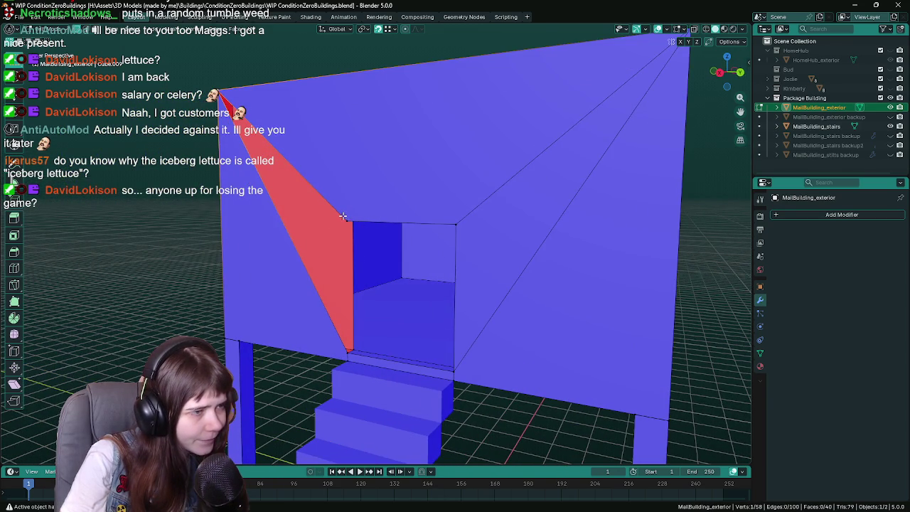
pyautogui.keyDown('shift'); pyautogui.click(342, 215); pyautogui.keyUp('shift')
pyautogui.keyDown('shift'); pyautogui.click(335, 346); pyautogui.keyUp('shift')
pyautogui.press('f')
pyautogui.moveTo(409, 342)
pyautogui.mouseDown(button='middle')
pyautogui.moveTo(402, 325)
pyautogui.moveTo(427, 312)
pyautogui.moveTo(361, 221)
pyautogui.moveTo(374, 372)
pyautogui.mouseUp(button='middle')
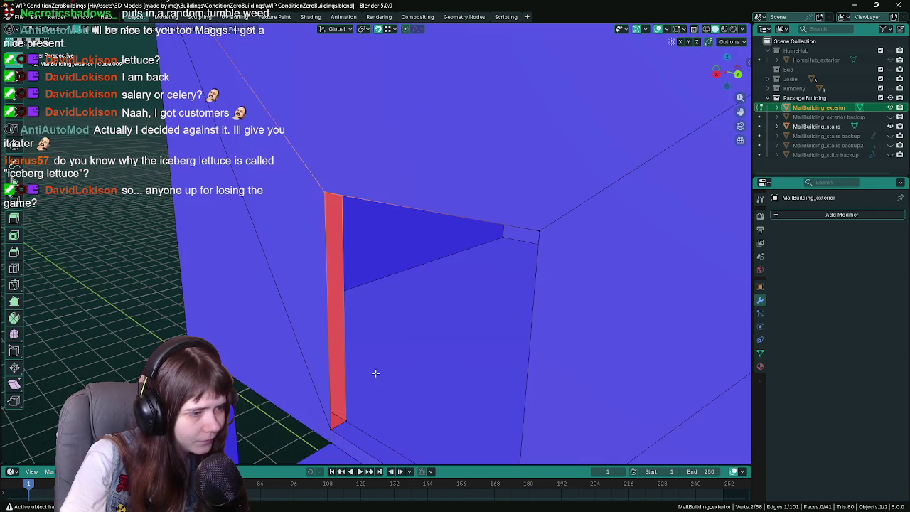
pyautogui.keyDown('shift'); pyautogui.click(332, 430); pyautogui.keyUp('shift')
pyautogui.press('f')
pyautogui.moveTo(332, 431)
pyautogui.mouseDown(button='middle')
pyautogui.moveTo(473, 366)
pyautogui.moveTo(491, 283)
pyautogui.moveTo(483, 382)
pyautogui.moveTo(492, 342)
pyautogui.moveTo(413, 368)
pyautogui.moveTo(430, 319)
pyautogui.moveTo(536, 299)
pyautogui.mouseUp(button='middle')
pyautogui.keyDown('shift'); pyautogui.click(484, 383); pyautogui.keyUp('shift')
pyautogui.press('f')
# - Save the building file, leave mesh editing and select the stairs object
pyautogui.hotkey('ctrl', 's')
pyautogui.press('Tab')
pyautogui.click(405, 374)
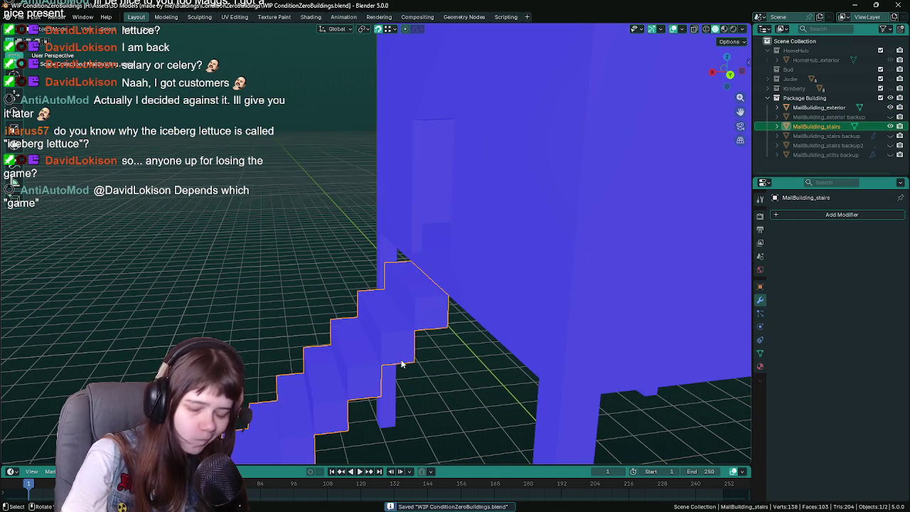
# - Delete the old stairs, unhide and select the stairs backup, and save
pyautogui.press('Delete')
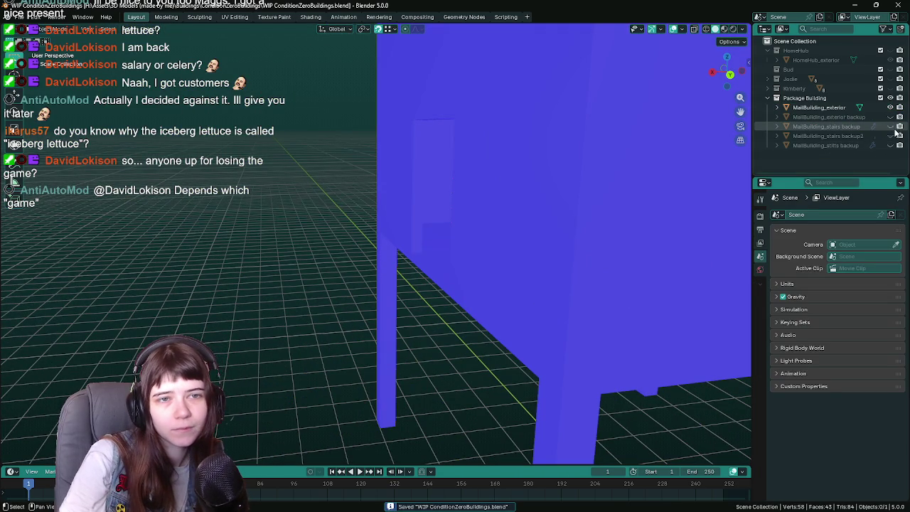
pyautogui.click(891, 126)
pyautogui.click(890, 135)
pyautogui.moveTo(498, 313)
pyautogui.mouseDown(button='middle')
pyautogui.moveTo(484, 327)
pyautogui.moveTo(523, 248)
pyautogui.mouseUp(button='middle')
pyautogui.click(891, 135)
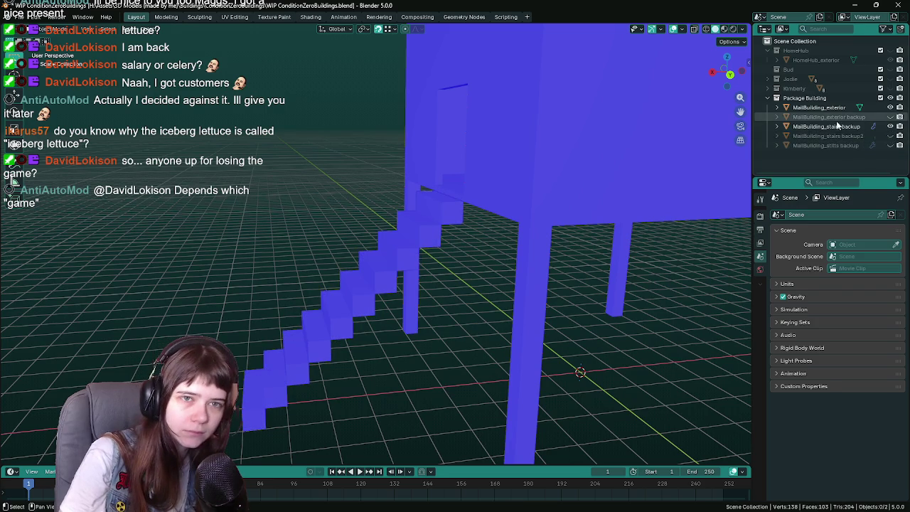
pyautogui.click(829, 126)
pyautogui.hotkey('ctrl', 's')
# - Reposition the stairs backup against the building, checking it in side and right orthographic views, then save
pyautogui.scroll(3, 423, 251)
pyautogui.moveTo(424, 251)
pyautogui.mouseDown(button='middle')
pyautogui.moveTo(458, 262)
pyautogui.moveTo(546, 336)
pyautogui.mouseUp(button='middle')
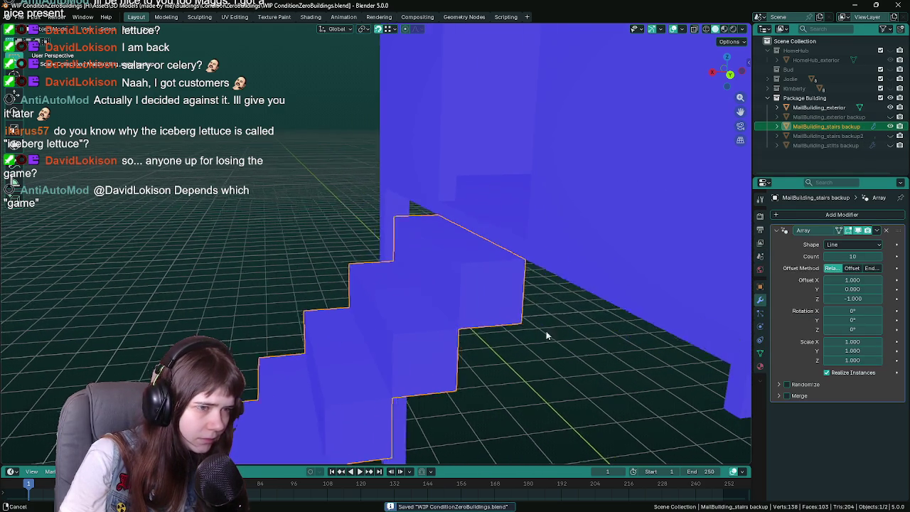
pyautogui.press('g')
pyautogui.click(535, 341)
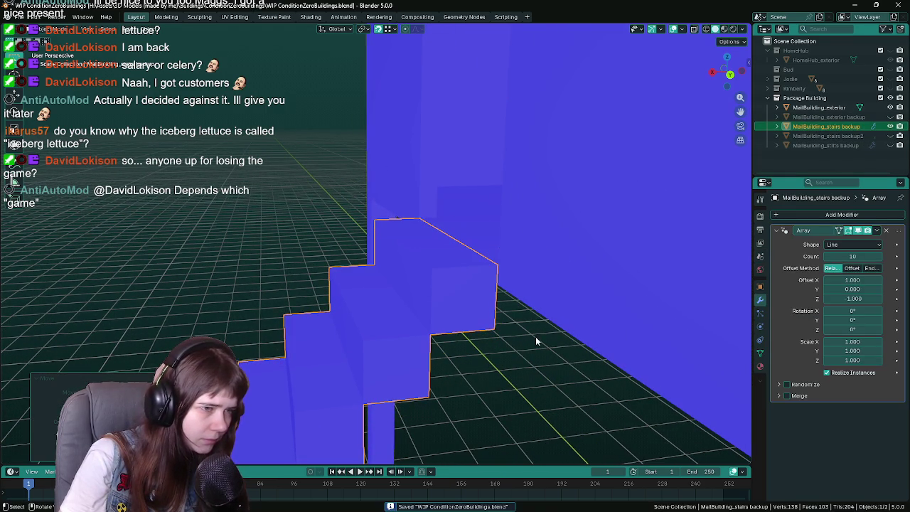
pyautogui.press('g')
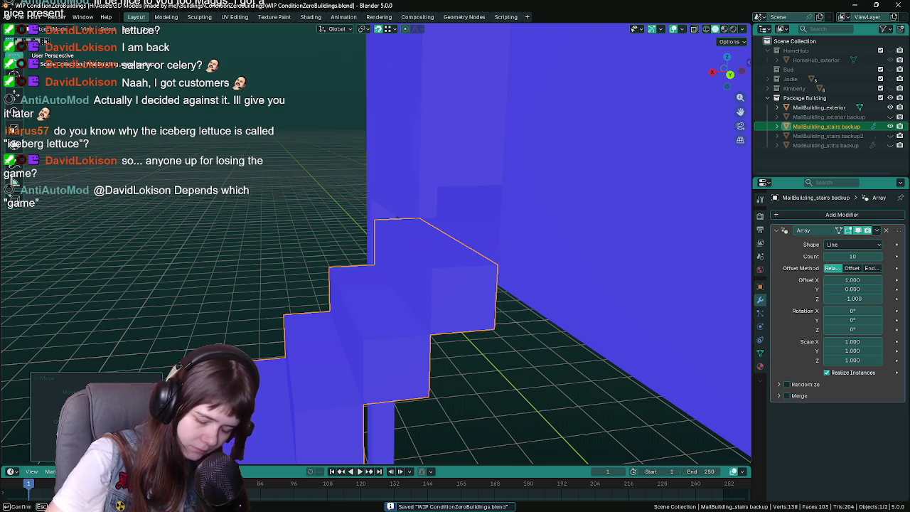
pyautogui.scroll(-2, 491, 213)
pyautogui.scroll(-2, 488, 199)
pyautogui.scroll(-1, 517, 254)
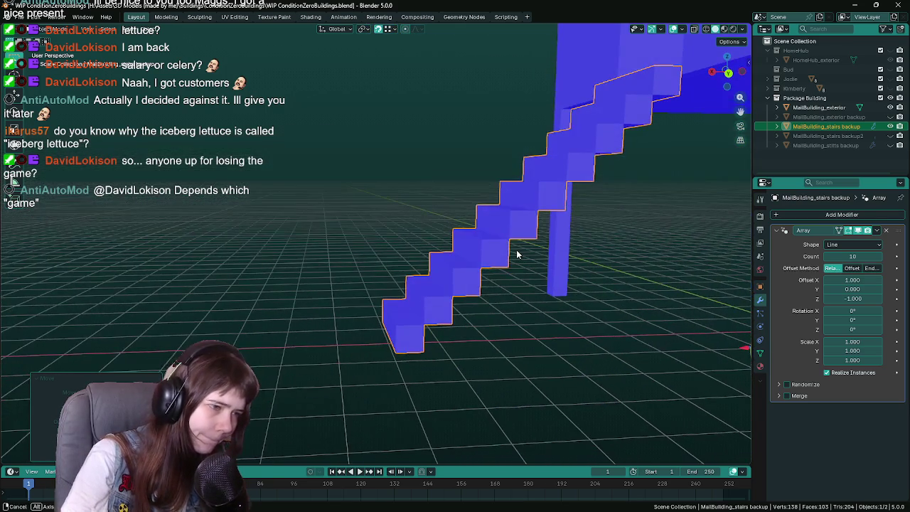
pyautogui.press('KP_1')
pyautogui.press('KP_3')
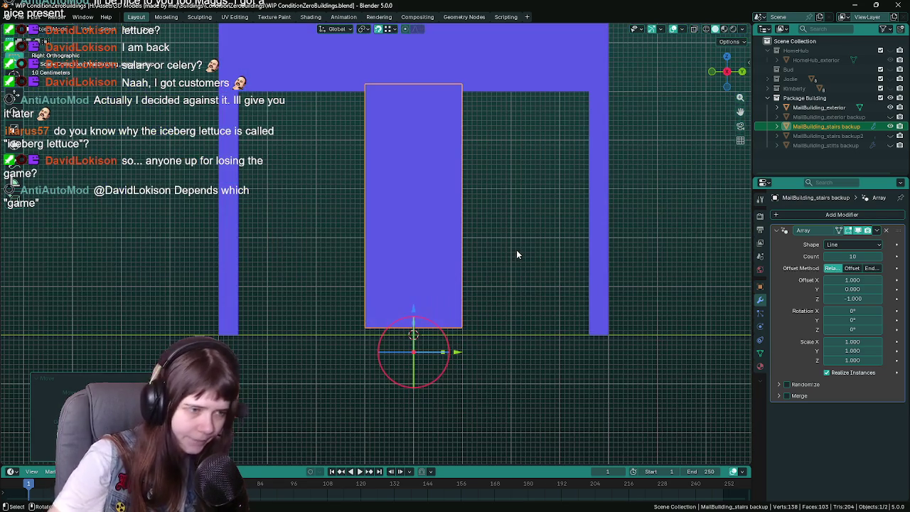
pyautogui.moveTo(516, 250)
pyautogui.mouseDown(button='middle')
pyautogui.moveTo(454, 292)
pyautogui.moveTo(473, 298)
pyautogui.mouseUp(button='middle')
pyautogui.hotkey('ctrl', 's')
# - Duplicate the stairs backup as MailBuilding_stairs and apply its Array modifier into real steps
pyautogui.hotkey('shift', 'd')
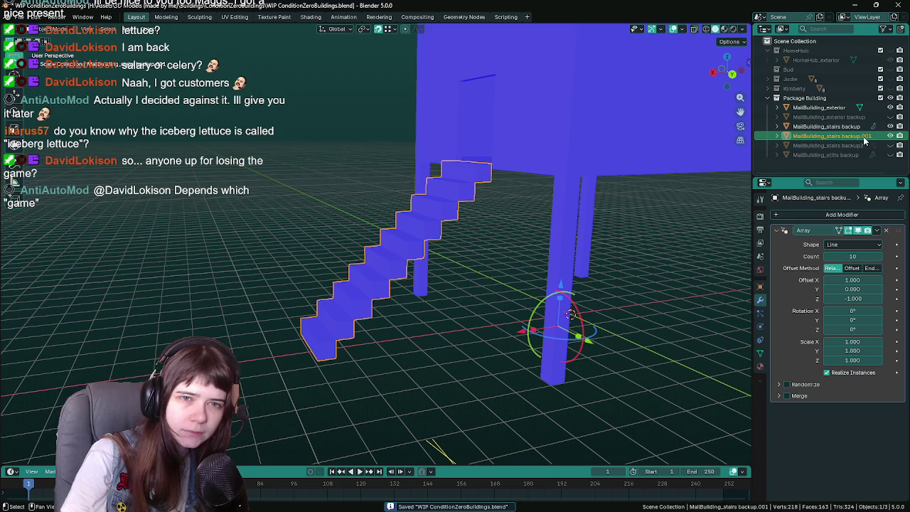
pyautogui.press('End')
pyautogui.press('BackSpace')
pyautogui.press('BackSpace')
pyautogui.press('BackSpace')
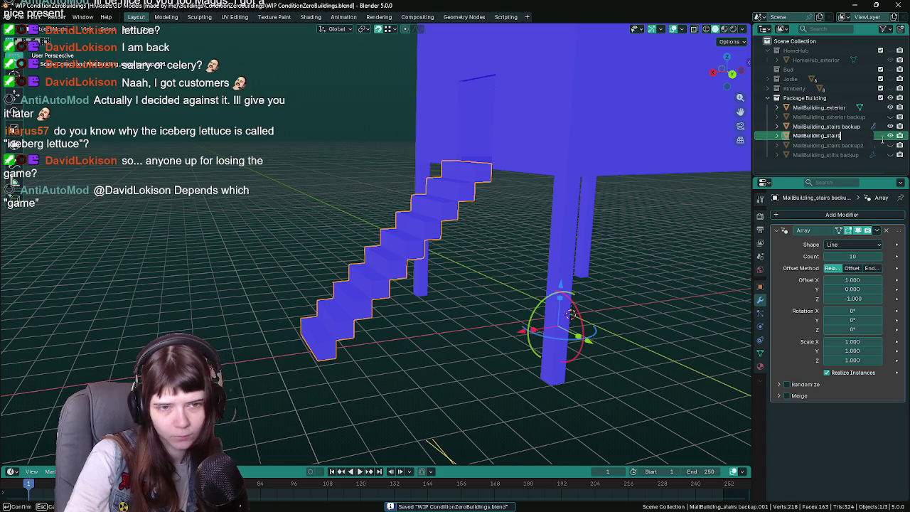
pyautogui.press('Return')
pyautogui.rightClick(510, 304)
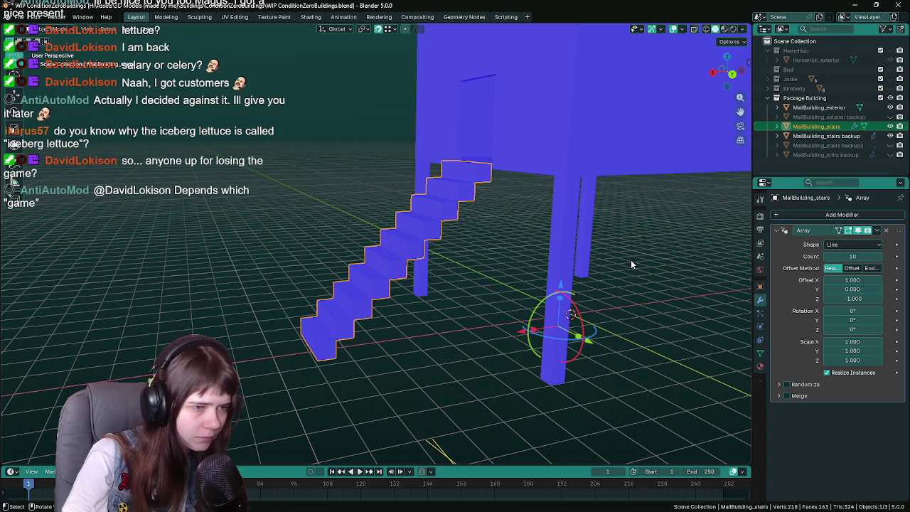
pyautogui.hotkey('ctrl', 'a')
pyautogui.press('Tab')
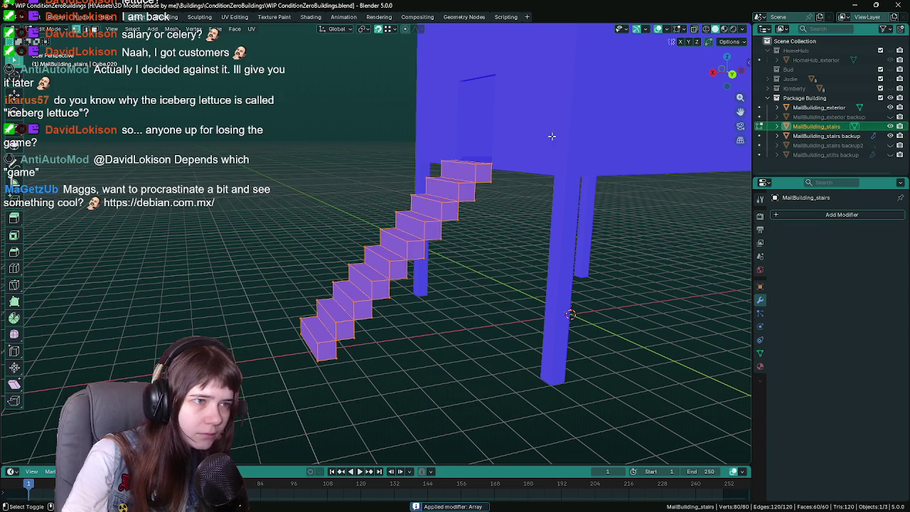
pyautogui.keyDown('shift'); pyautogui.moveTo(547, 149); pyautogui.dragTo(467, 247, button='middle'); pyautogui.keyUp('shift')
pyautogui.scroll(2, 466, 247)
pyautogui.press('Tab')
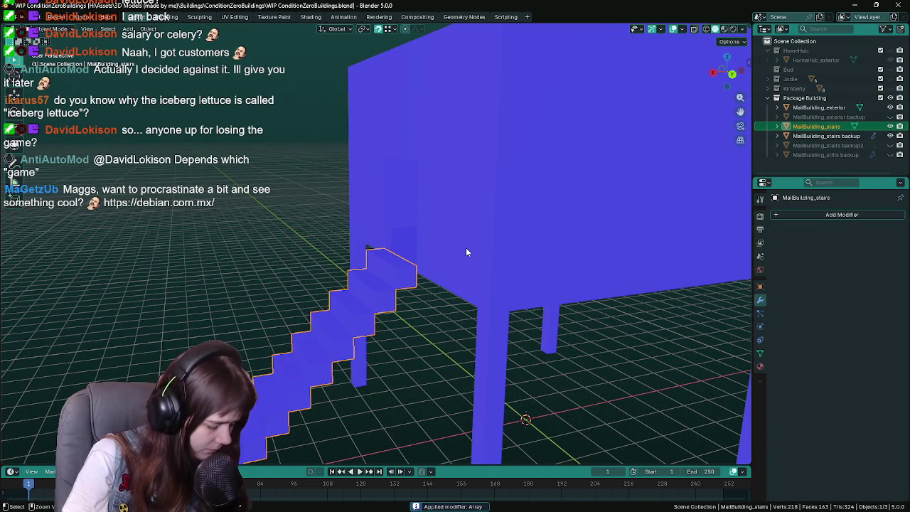
# - Join the stairs into the building mesh, inspect the merged geometry, and save the blend file
pyautogui.keyDown('shift'); pyautogui.click(466, 247); pyautogui.keyUp('shift')
pyautogui.hotkey('ctrl', 's')
pyautogui.press('Tab')
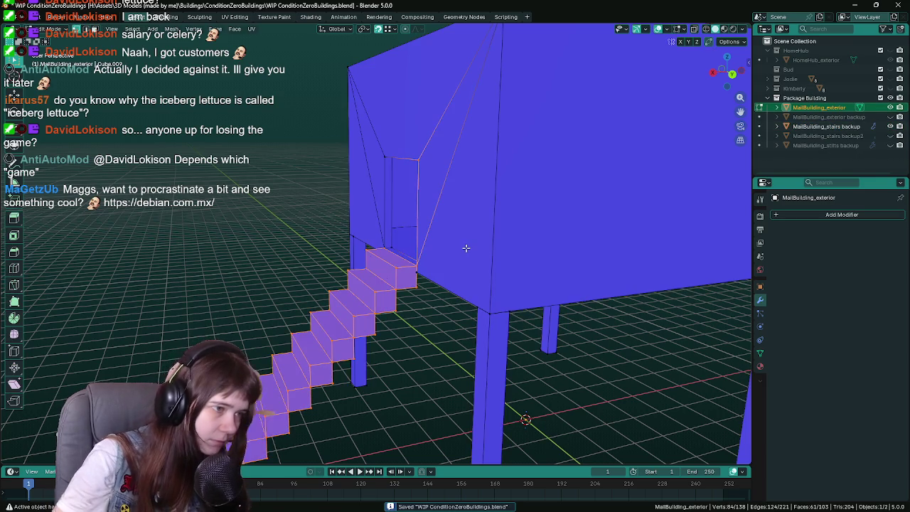
pyautogui.scroll(3, 448, 260)
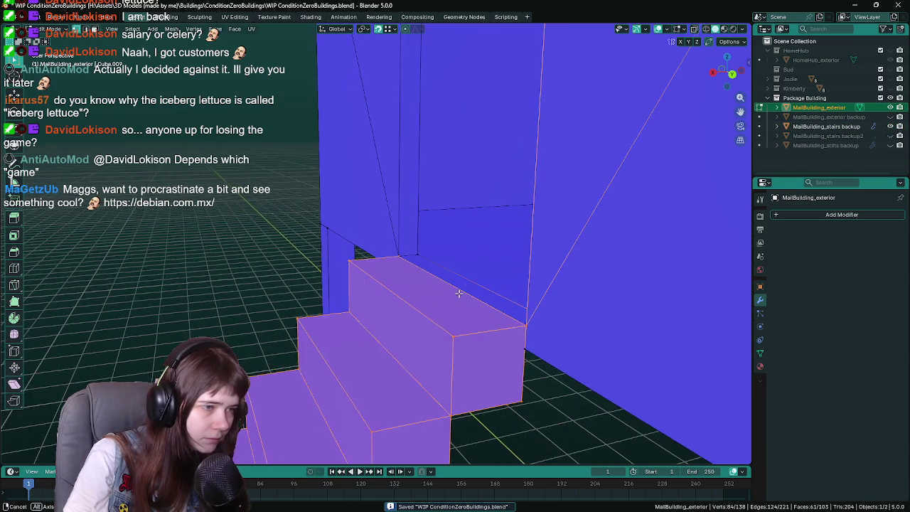
pyautogui.moveTo(448, 260)
pyautogui.mouseDown(button='middle')
pyautogui.moveTo(415, 253)
pyautogui.moveTo(473, 303)
pyautogui.moveTo(433, 282)
pyautogui.mouseUp(button='middle')
pyautogui.scroll(-5, 406, 244)
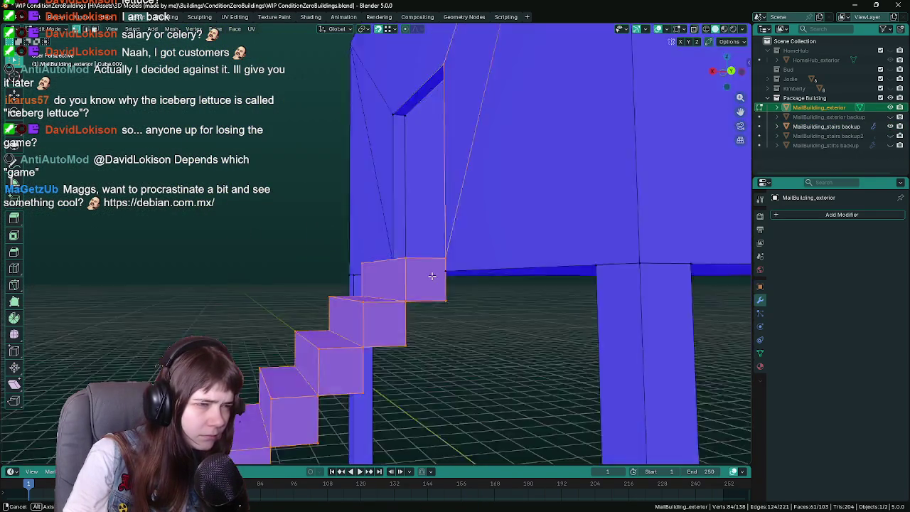
pyautogui.scroll(-2, 433, 282)
pyautogui.press('Tab')
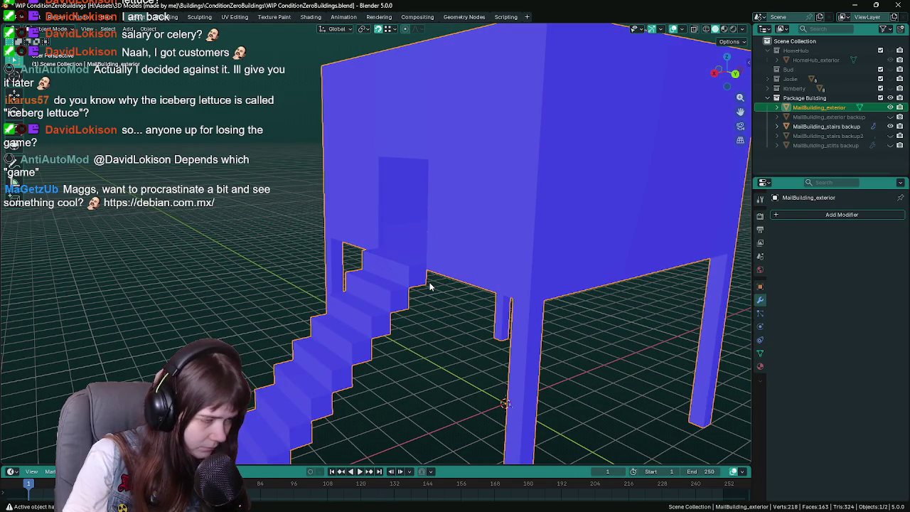
pyautogui.hotkey('ctrl', 's')
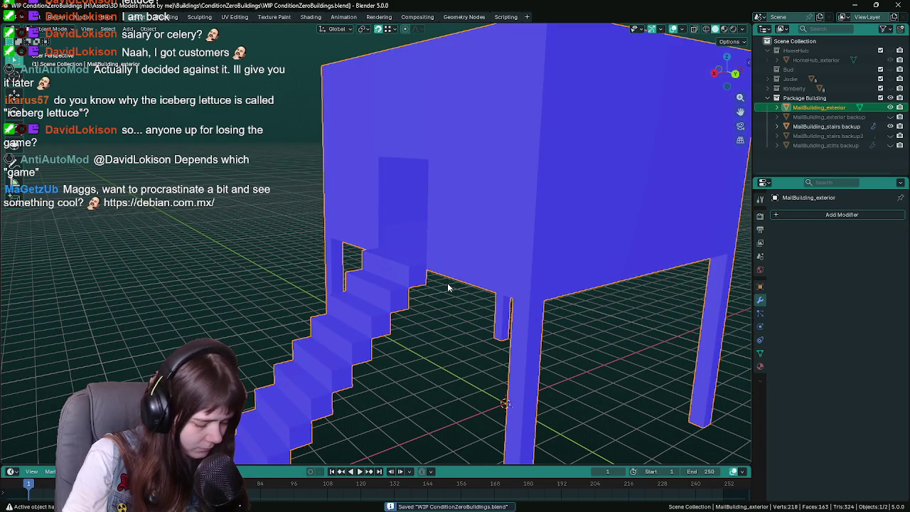
# - Export the building to MailBuilding_exterior.fbx using the UnrealEngine operator preset
pyautogui.press('q')
pyautogui.click(448, 283)
pyautogui.click(621, 97)
pyautogui.click(620, 122)
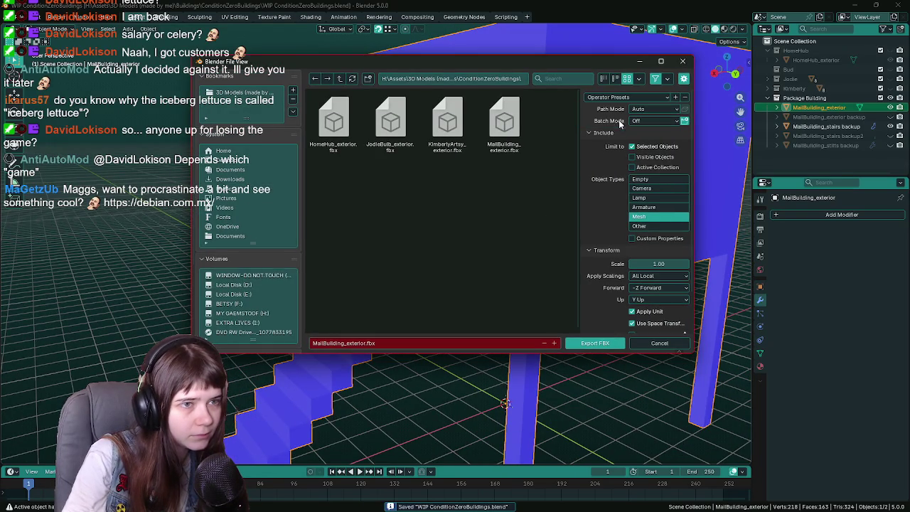
pyautogui.click(613, 342)
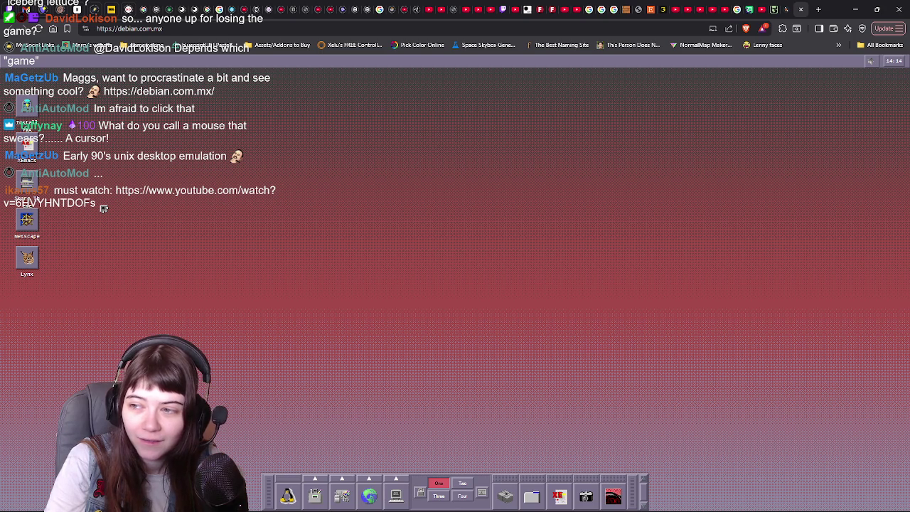
pyautogui.click(461, 486)
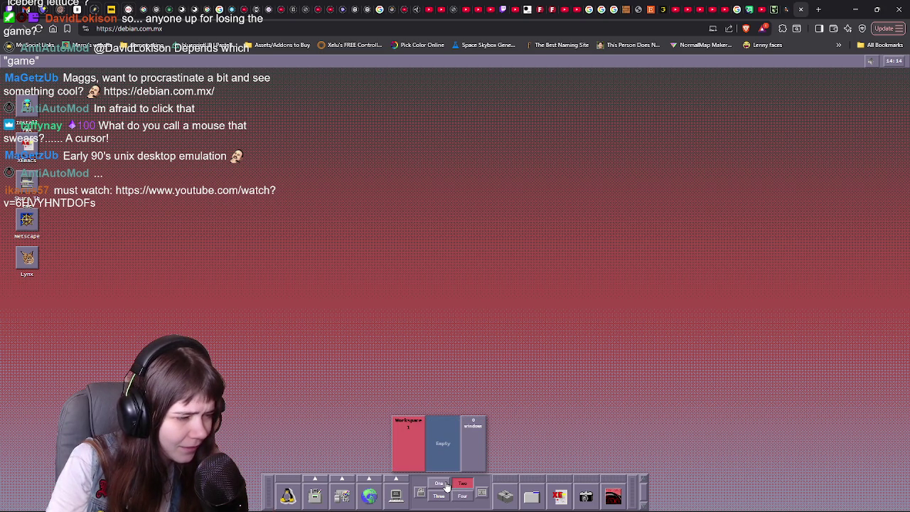
pyautogui.click(447, 486)
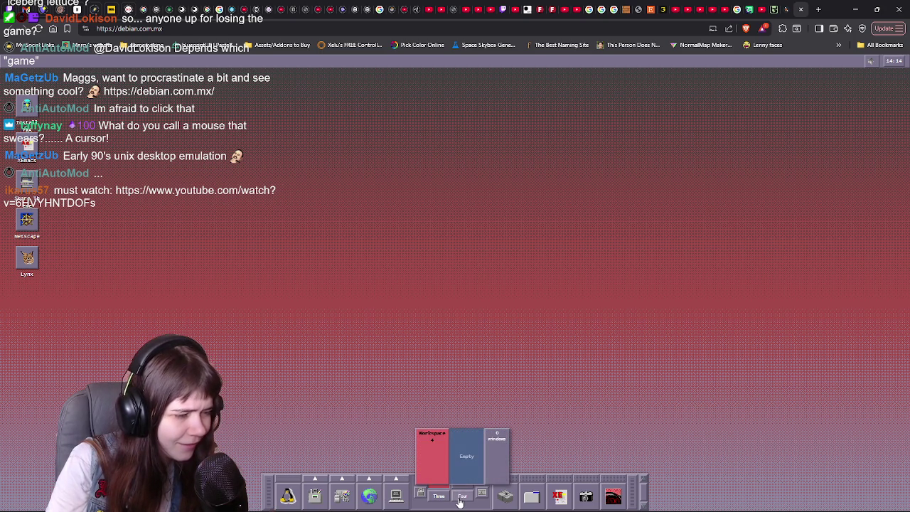
pyautogui.click(288, 496)
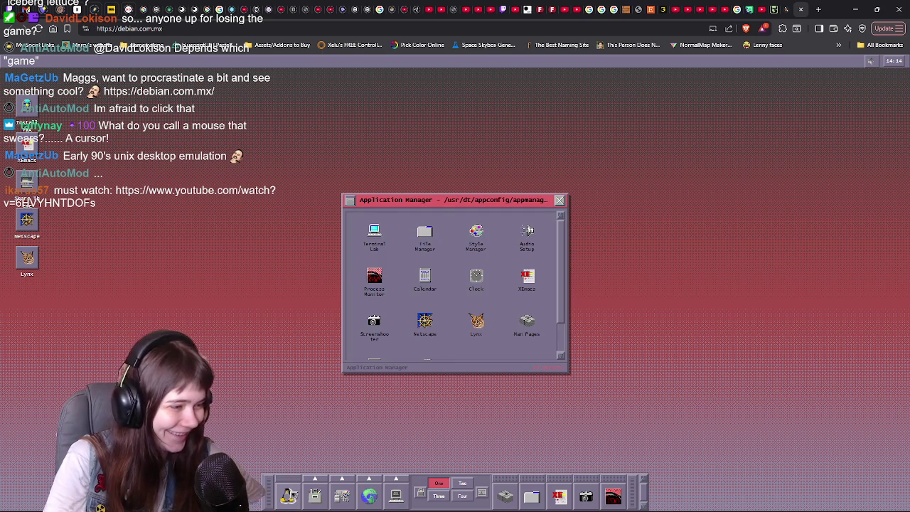
pyautogui.click(562, 200)
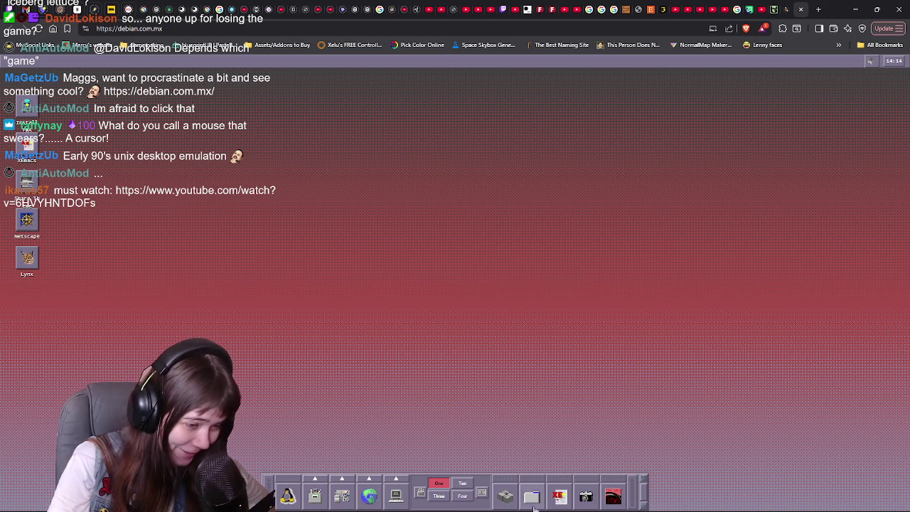
pyautogui.click(508, 497)
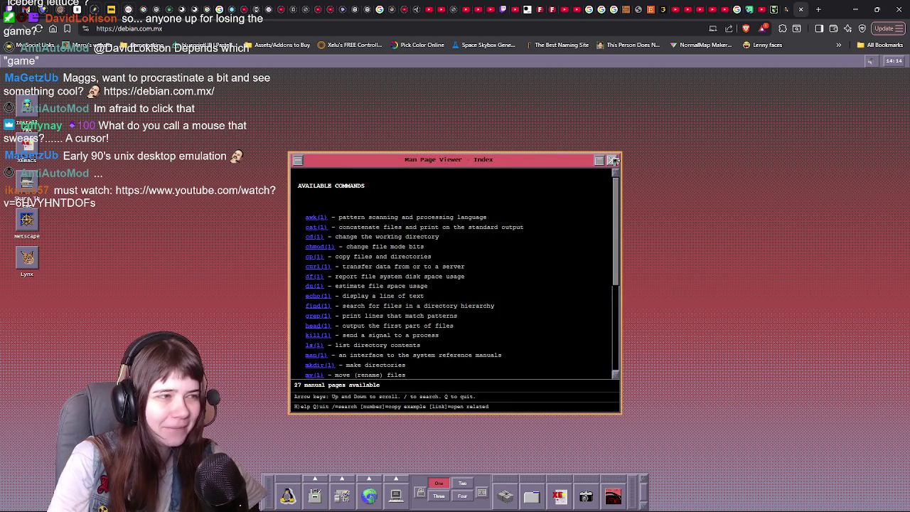
pyautogui.click(317, 227)
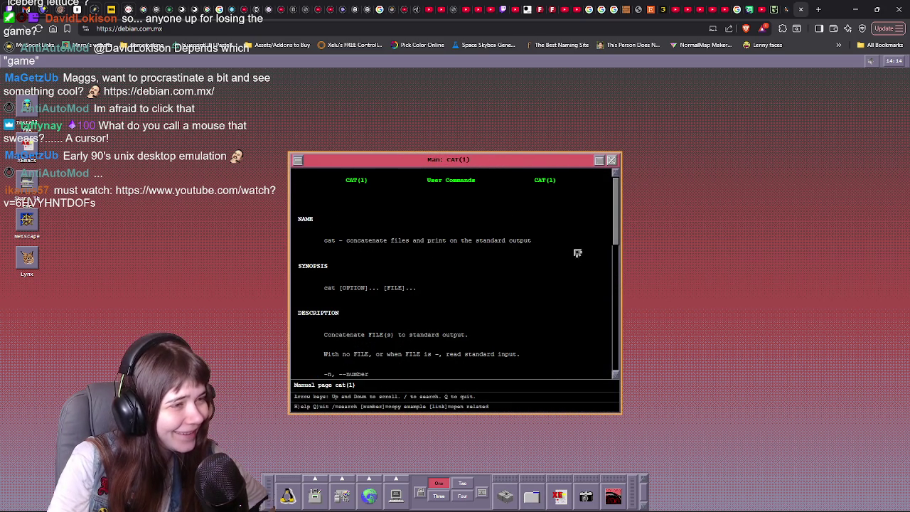
pyautogui.click(613, 160)
pyautogui.click(532, 496)
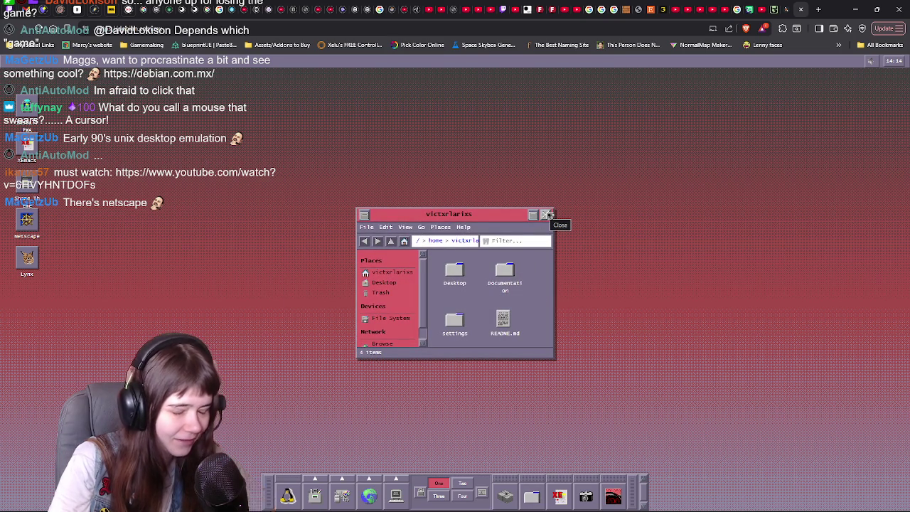
pyautogui.click(548, 215)
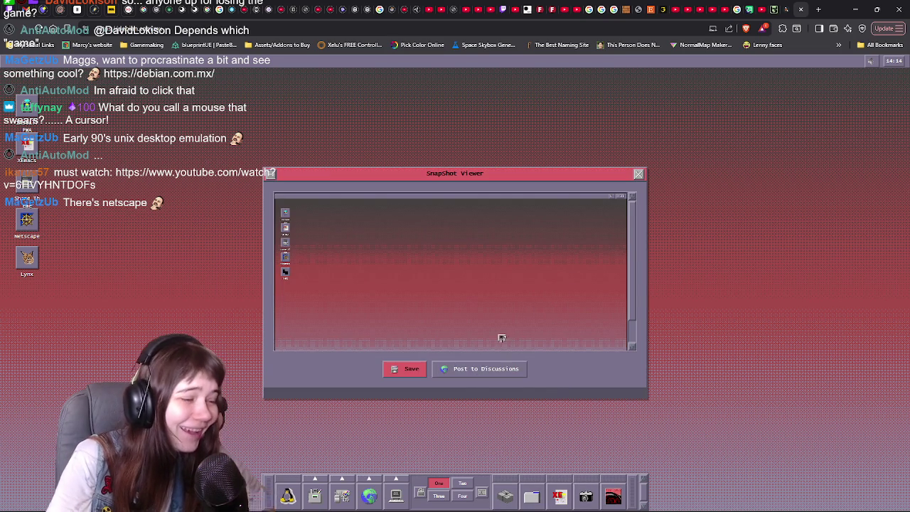
pyautogui.click(639, 175)
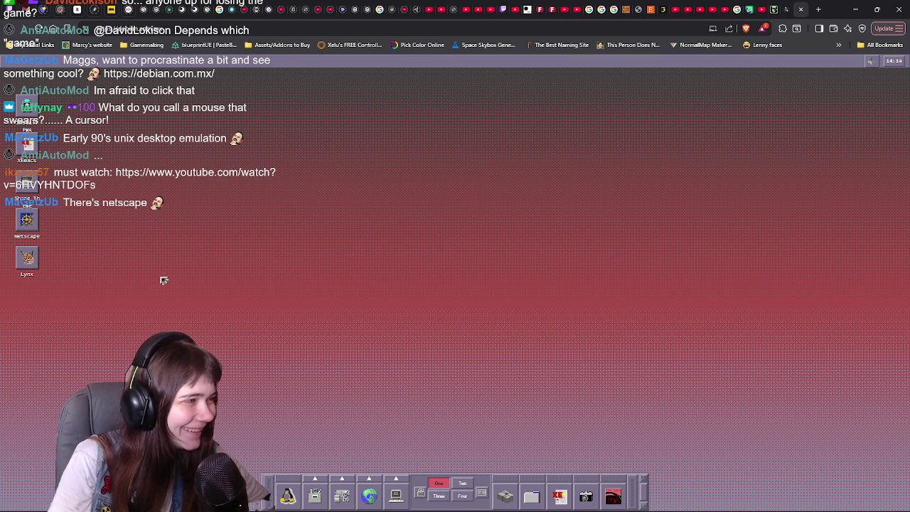
pyautogui.click(27, 220)
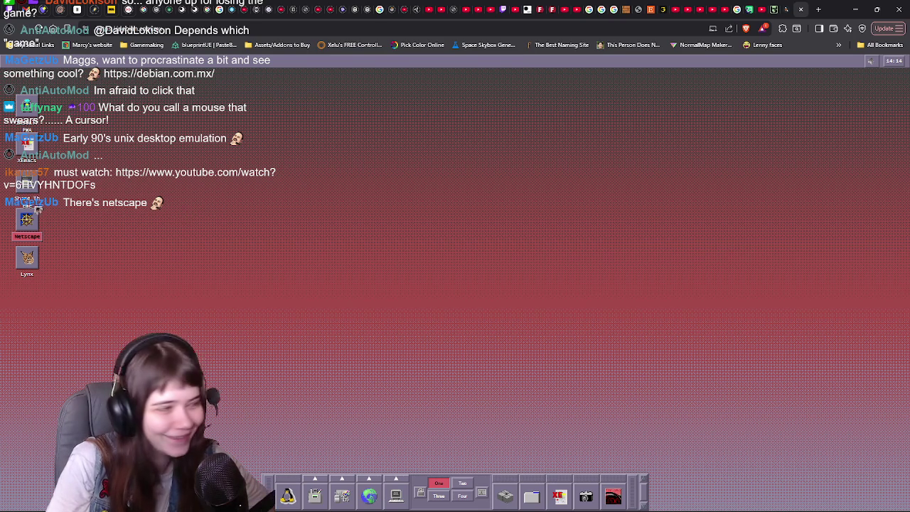
# - Launch Netscape Navigator and browse the What's Cool page
pyautogui.doubleClick(28, 222)
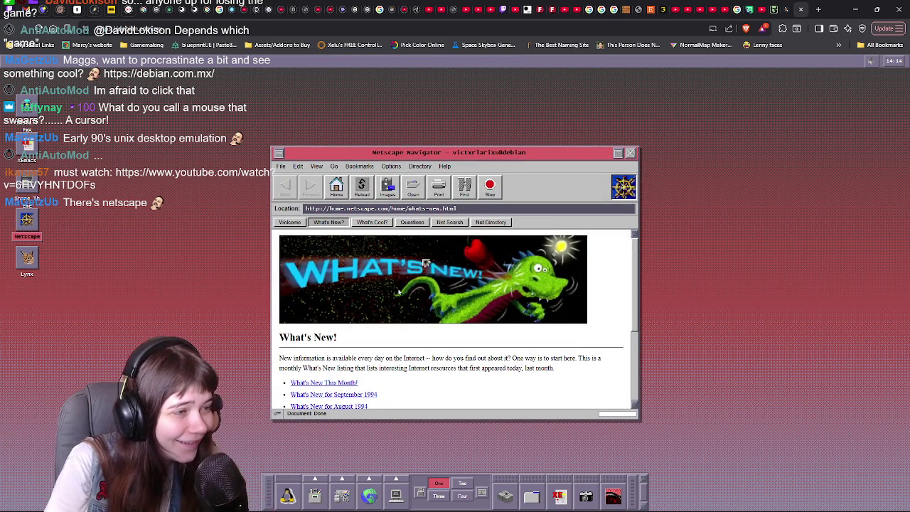
pyautogui.click(371, 222)
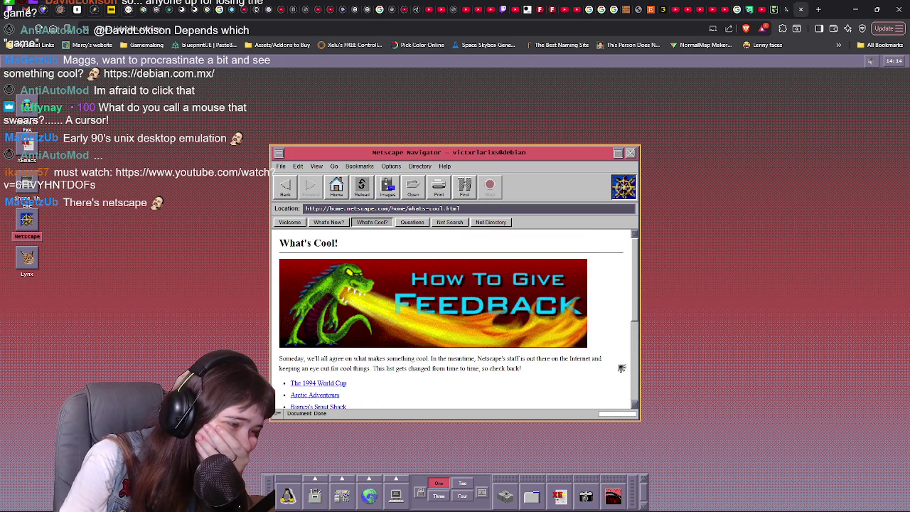
pyautogui.scroll(-1, 621, 368)
pyautogui.scroll(-4, 448, 349)
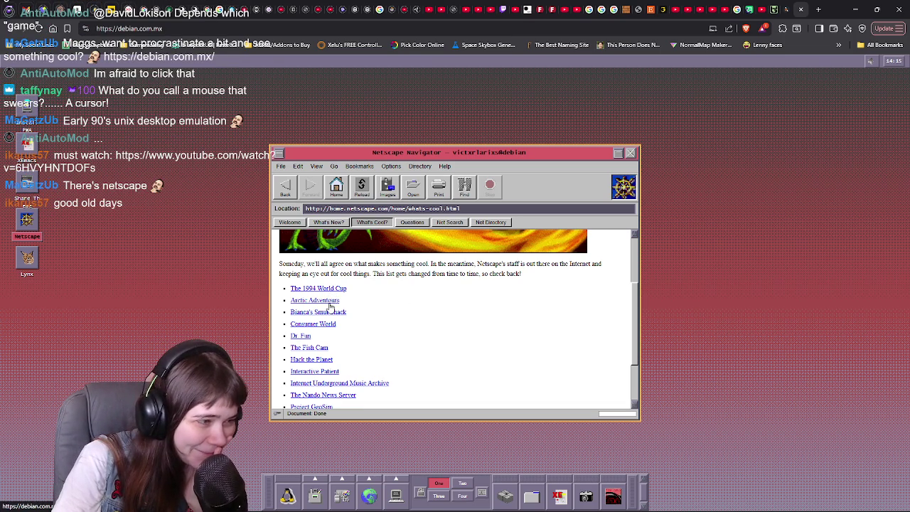
pyautogui.scroll(-2, 393, 319)
pyautogui.scroll(4, 359, 318)
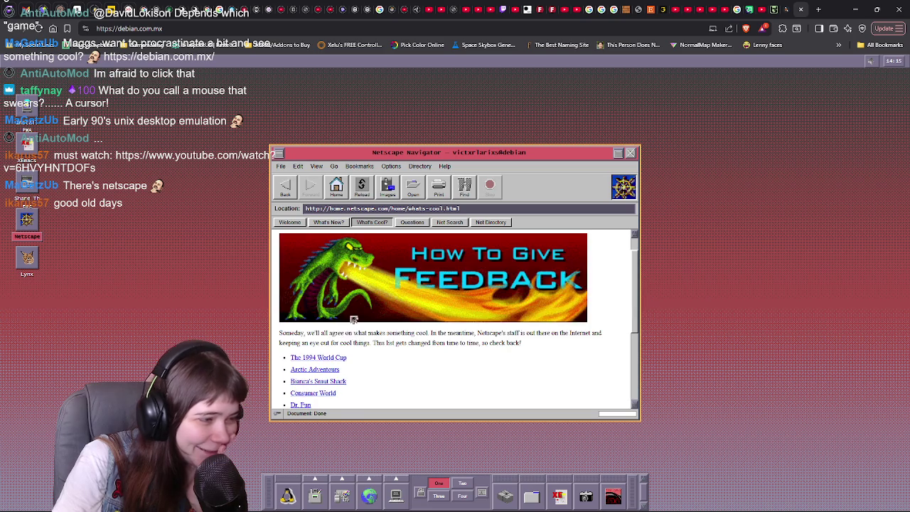
pyautogui.scroll(1, 363, 315)
# - Open the Frequently Asked Questions page, scroll through it, and maximize the Netscape window
pyautogui.click(418, 224)
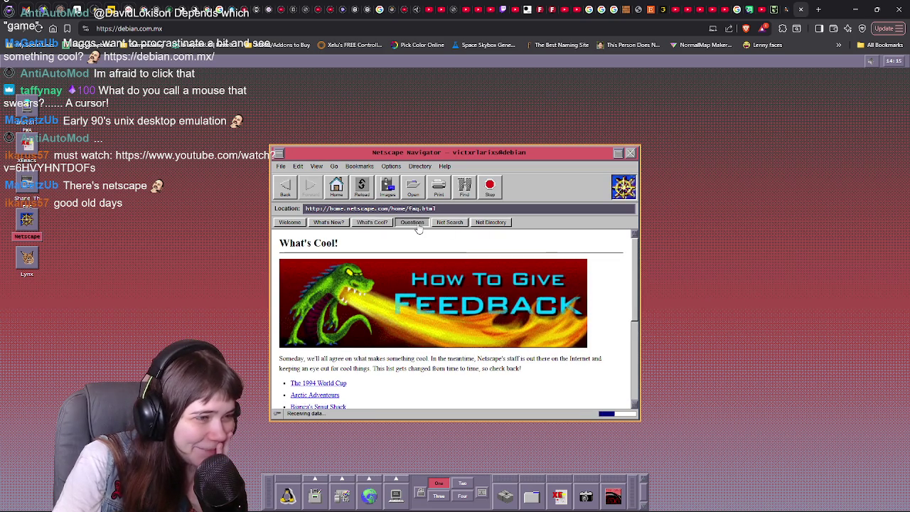
pyautogui.scroll(-2, 466, 281)
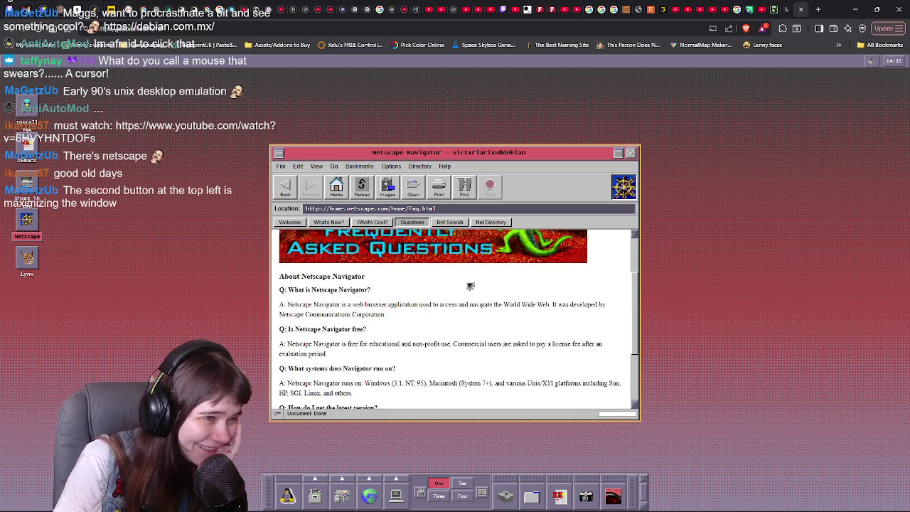
pyautogui.scroll(-1, 469, 282)
pyautogui.scroll(-1, 475, 282)
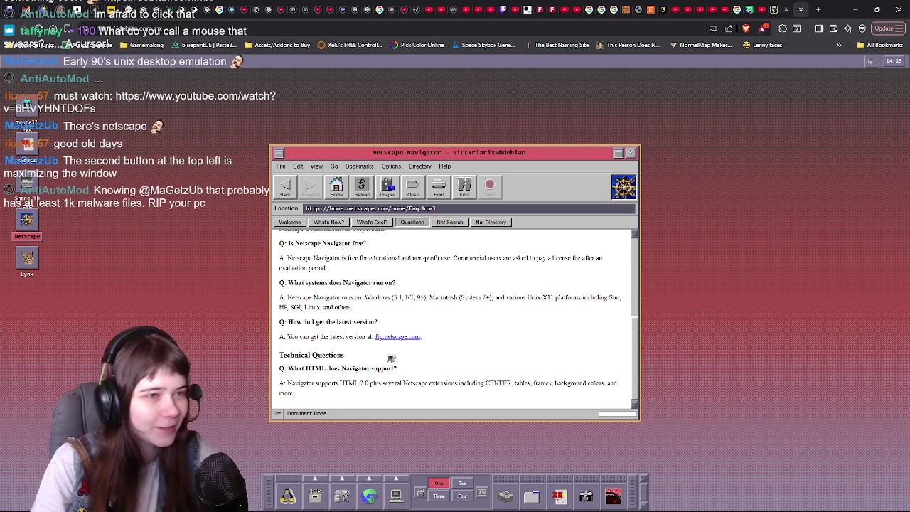
pyautogui.click(618, 153)
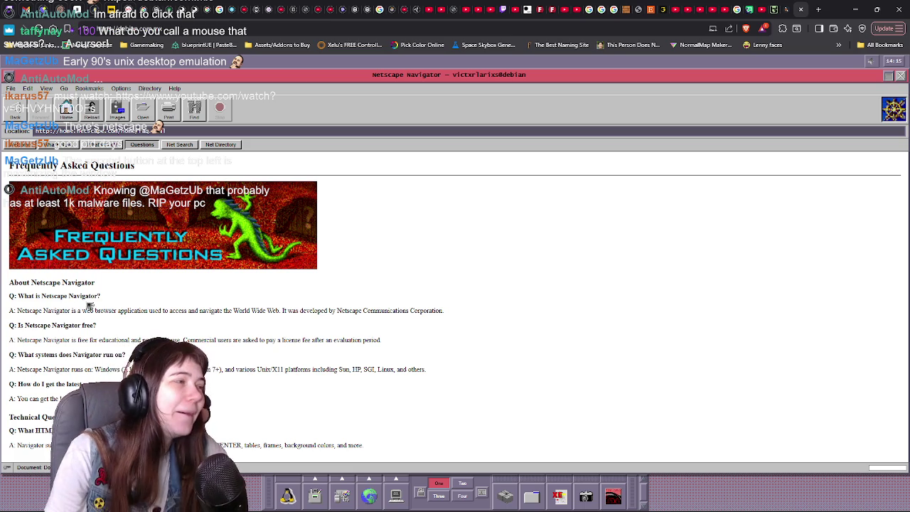
# - Go to Netscape's home page, open the Net Directory page, then close the browser window
pyautogui.click(20, 144)
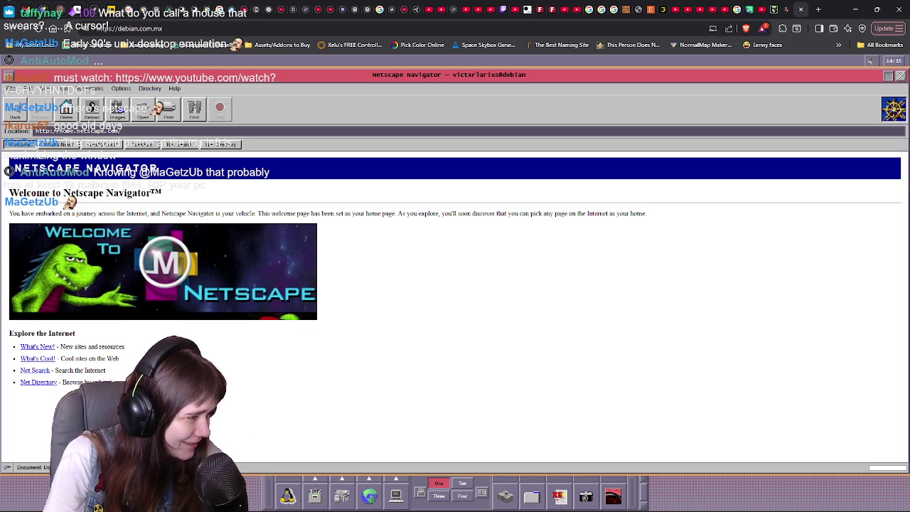
pyautogui.click(45, 388)
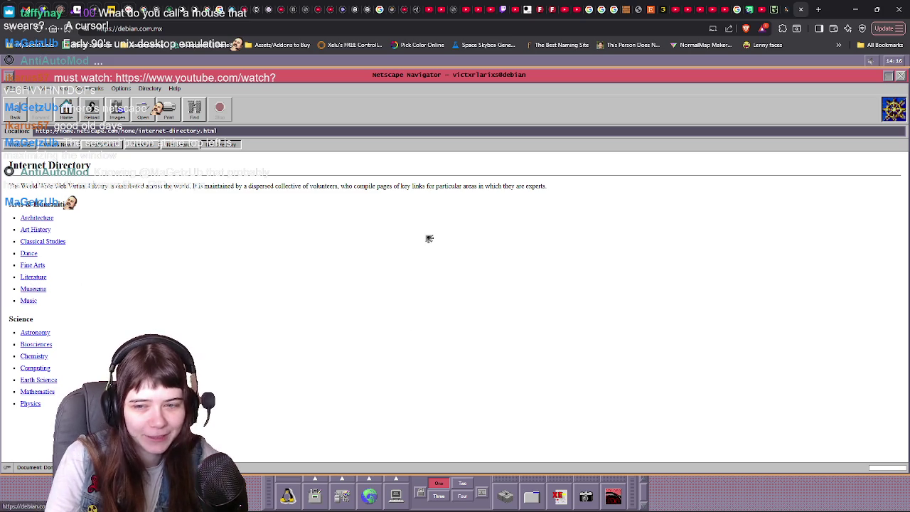
pyautogui.click(901, 76)
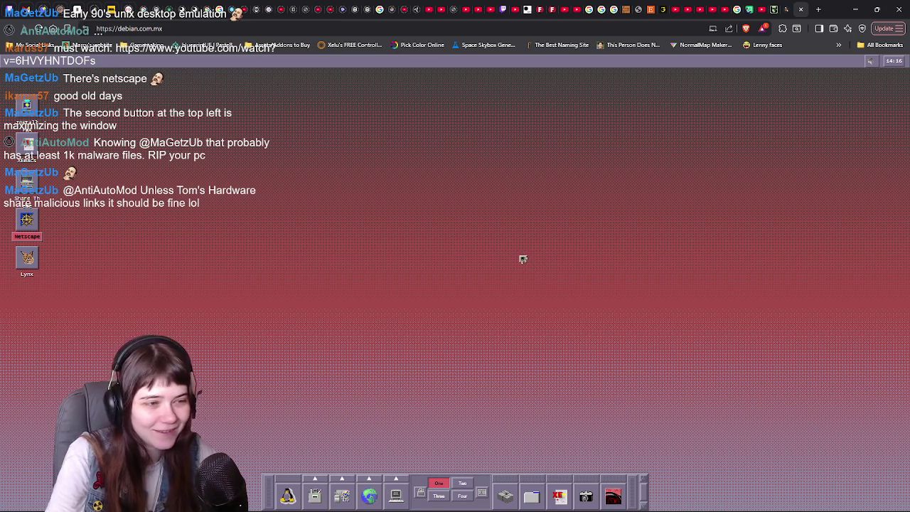
pyautogui.click(527, 260)
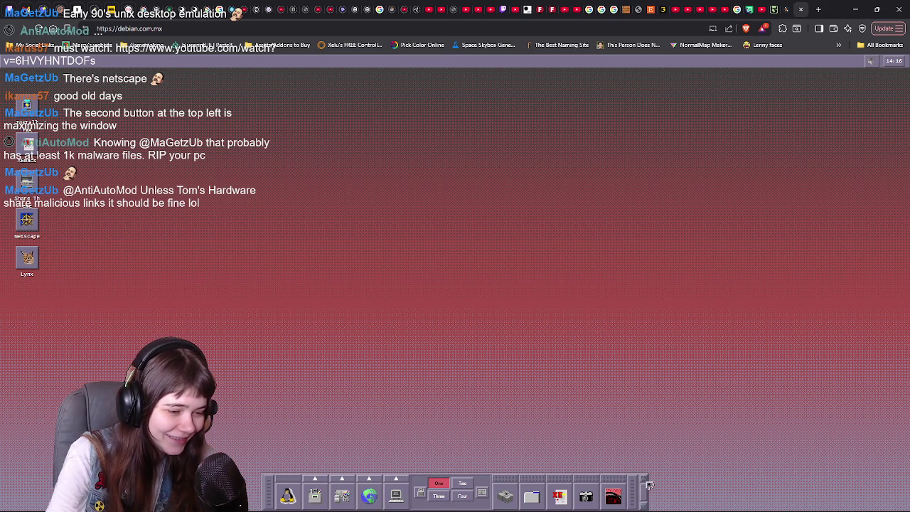
pyautogui.click(320, 480)
pyautogui.click(318, 479)
pyautogui.click(342, 479)
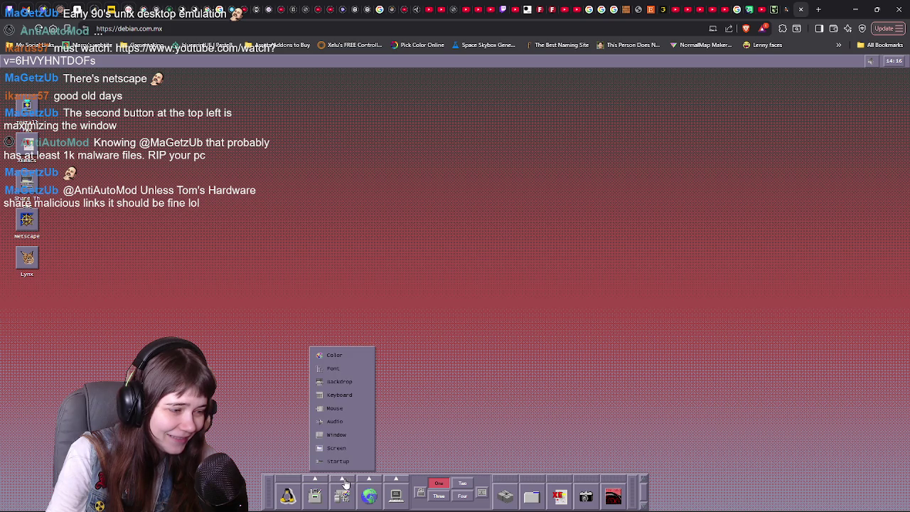
pyautogui.click(342, 479)
pyautogui.click(368, 480)
pyautogui.click(366, 479)
pyautogui.click(342, 479)
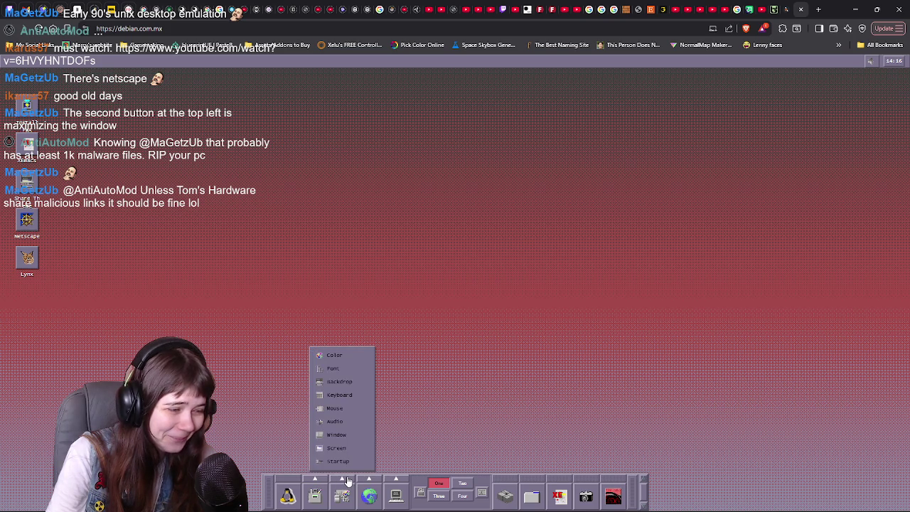
pyautogui.click(342, 479)
pyautogui.click(368, 479)
pyautogui.click(368, 479)
pyautogui.click(395, 480)
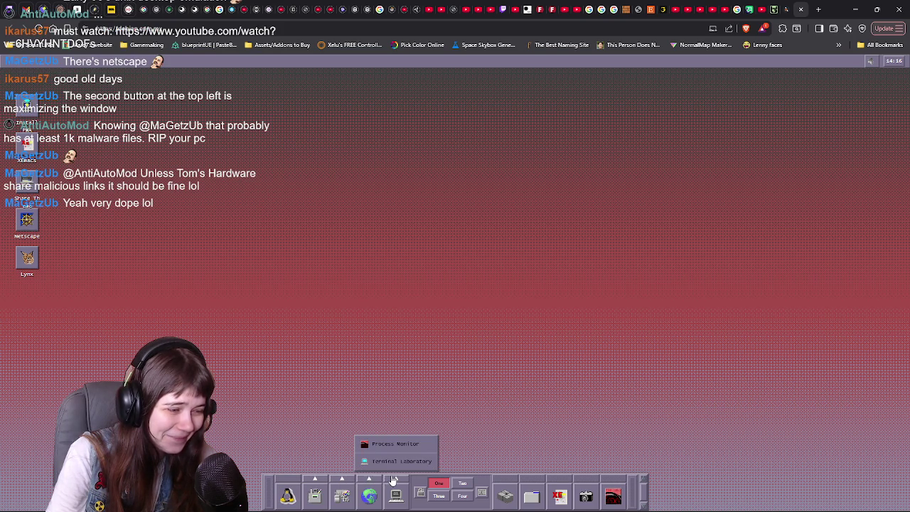
pyautogui.click(394, 480)
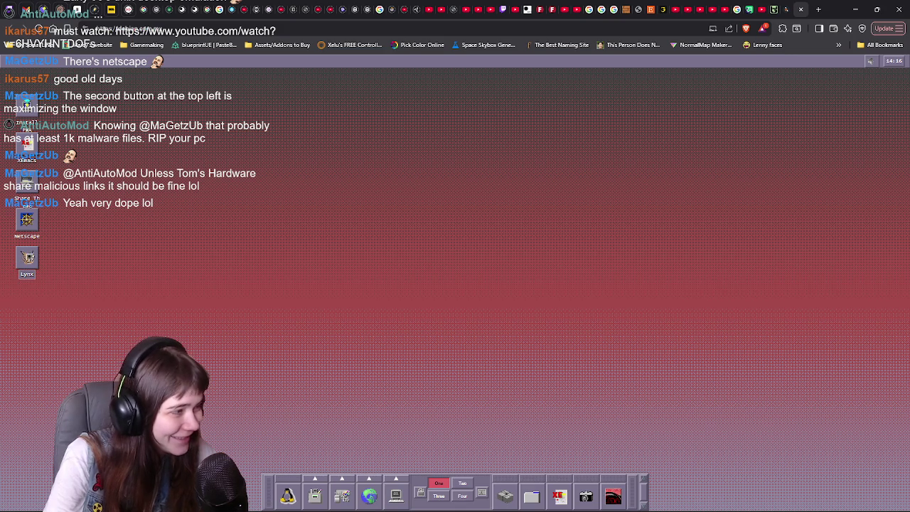
pyautogui.click(27, 258)
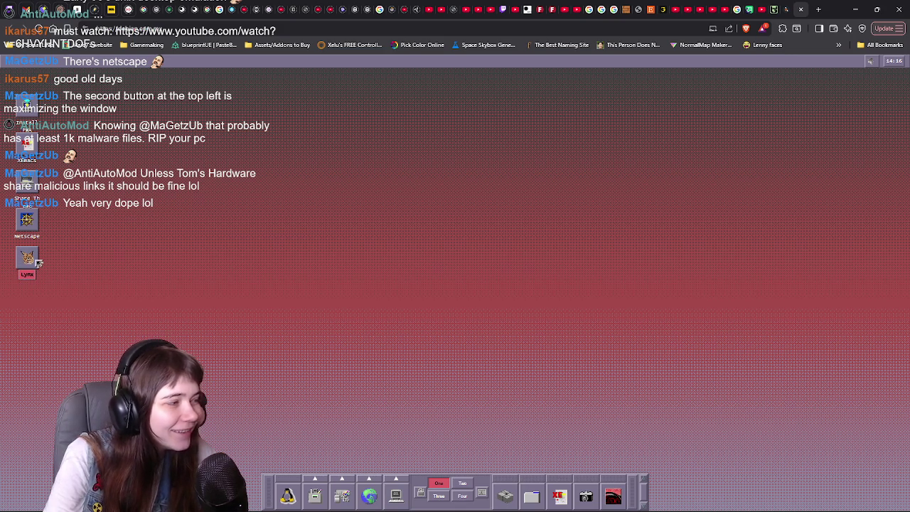
pyautogui.doubleClick(35, 260)
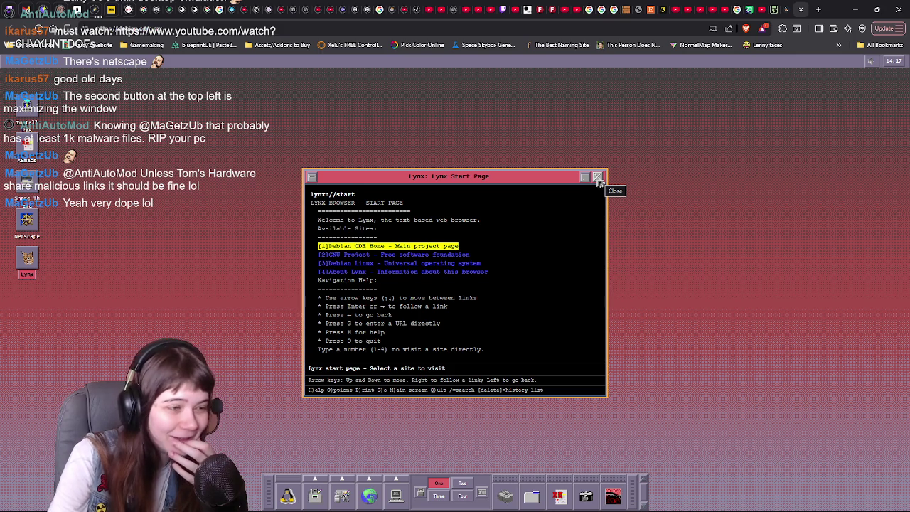
pyautogui.click(598, 177)
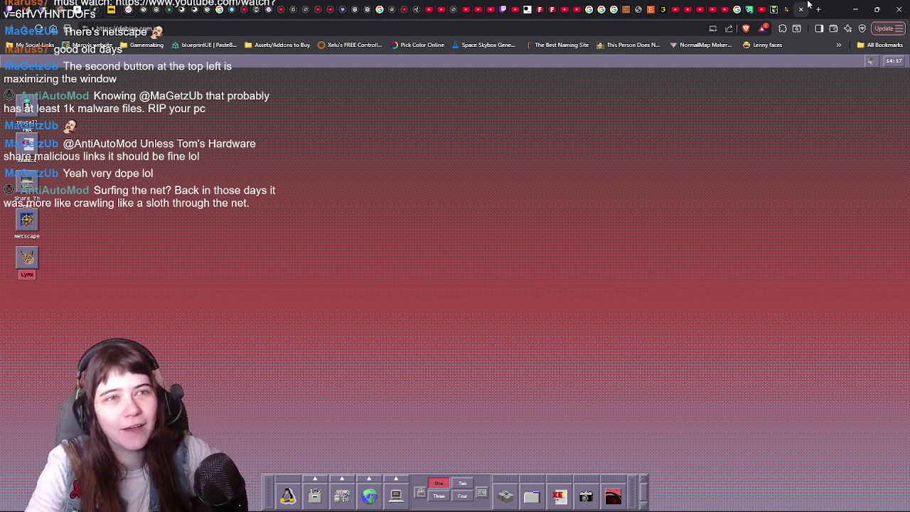
# - Back in Blender, save the building file and orbit around the building and stairs to check them
pyautogui.hotkey('alt', 'Tab')
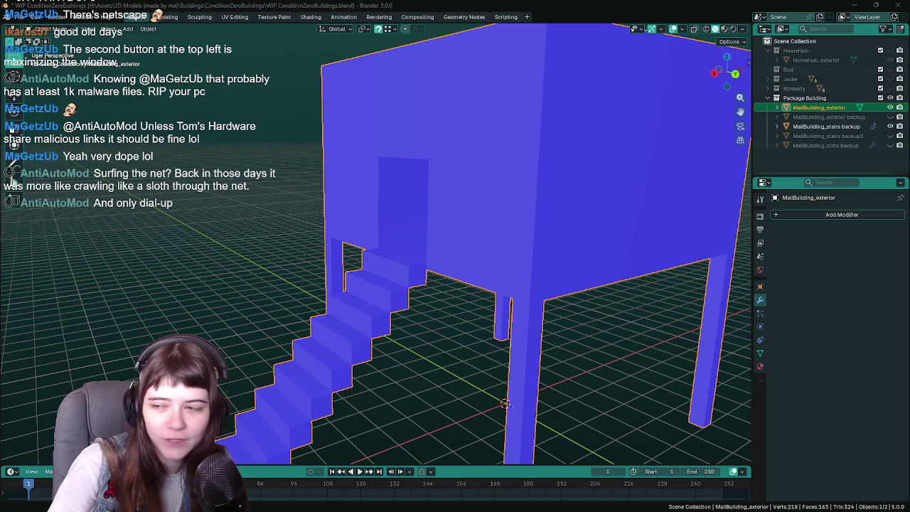
pyautogui.moveTo(399, 284)
pyautogui.mouseDown(button='middle')
pyautogui.moveTo(453, 290)
pyautogui.moveTo(468, 264)
pyautogui.moveTo(485, 266)
pyautogui.mouseUp(button='middle')
pyautogui.hotkey('ctrl', 's')
pyautogui.scroll(-3, 485, 266)
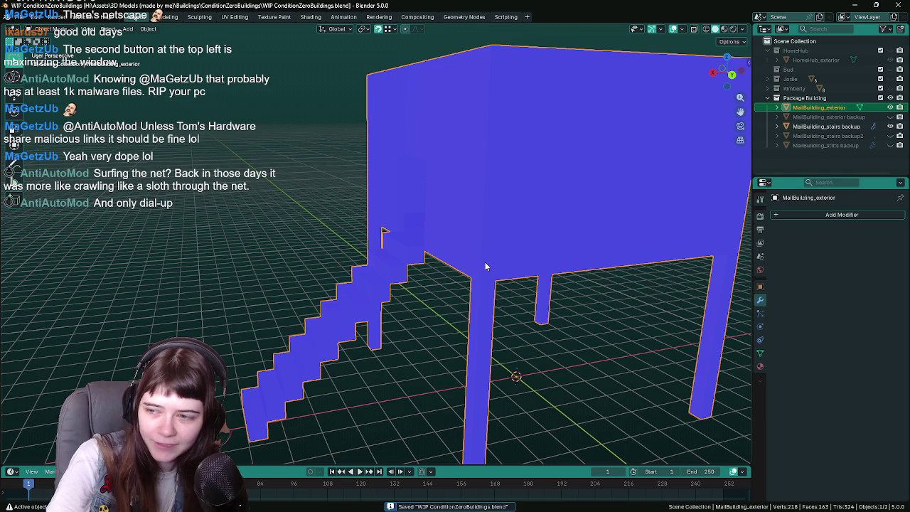
pyautogui.scroll(2, 444, 233)
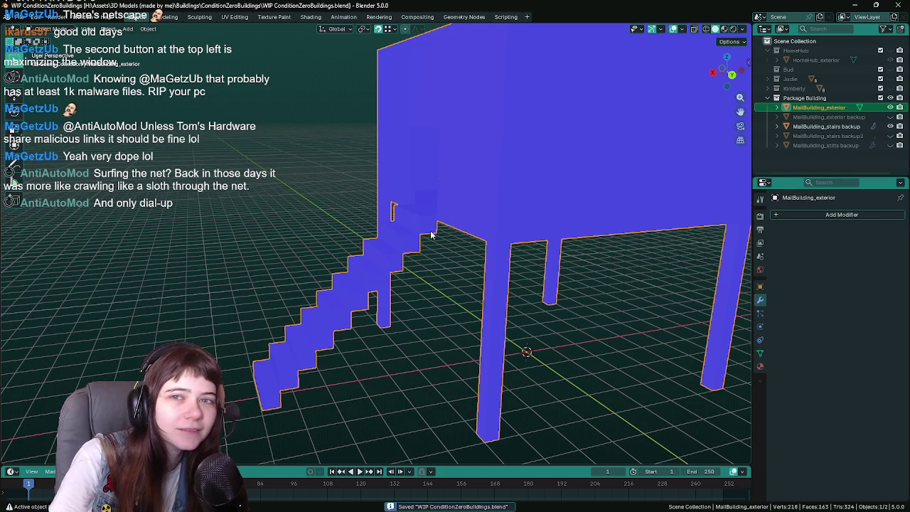
pyautogui.moveTo(431, 235); pyautogui.dragTo(434, 244, button='middle')
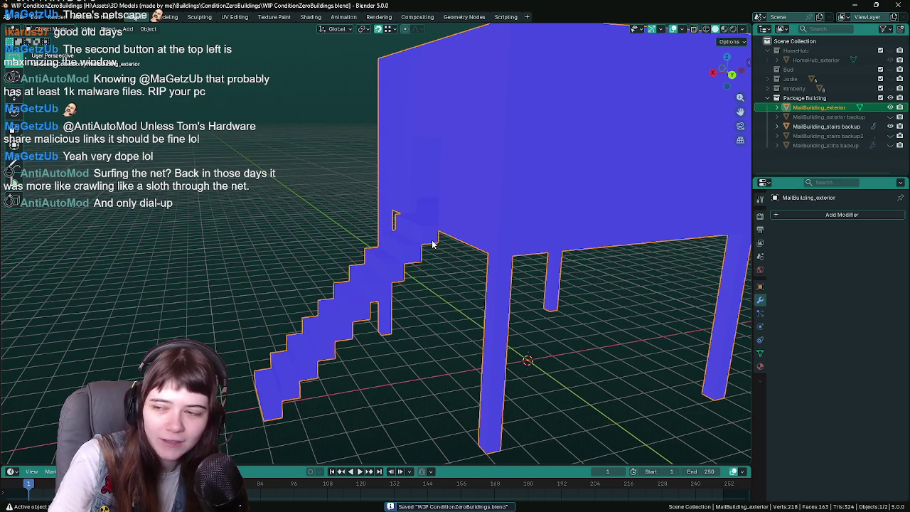
pyautogui.moveTo(432, 239); pyautogui.dragTo(427, 236, button='middle')
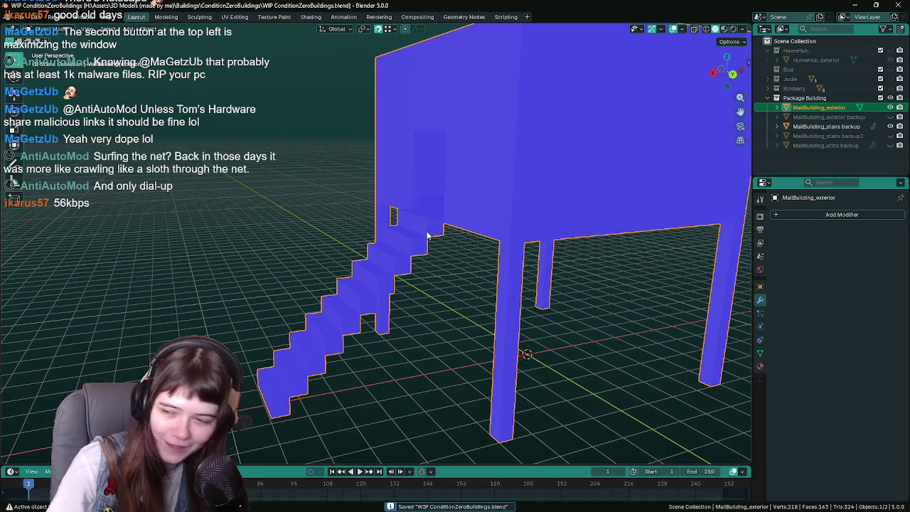
pyautogui.moveTo(430, 243)
pyautogui.mouseDown(button='middle')
pyautogui.moveTo(450, 245)
pyautogui.moveTo(446, 271)
pyautogui.mouseUp(button='middle')
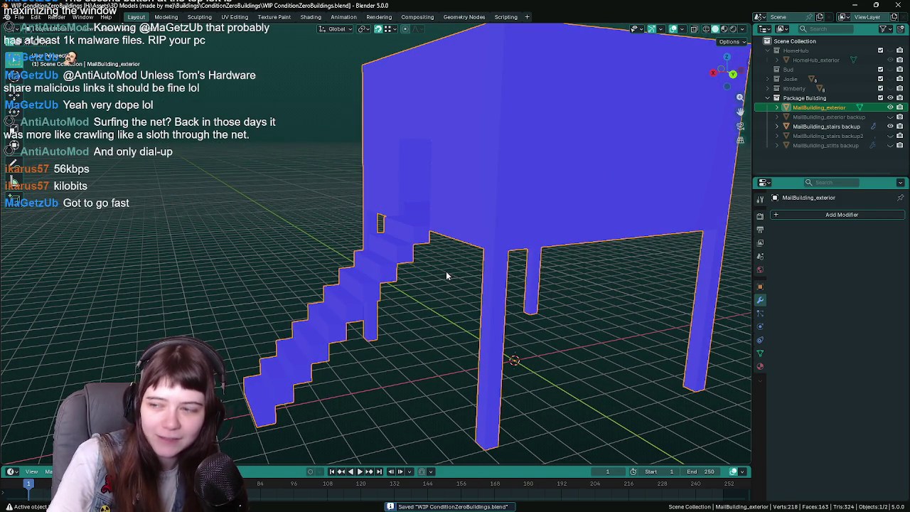
pyautogui.moveTo(446, 270); pyautogui.dragTo(453, 272, button='middle')
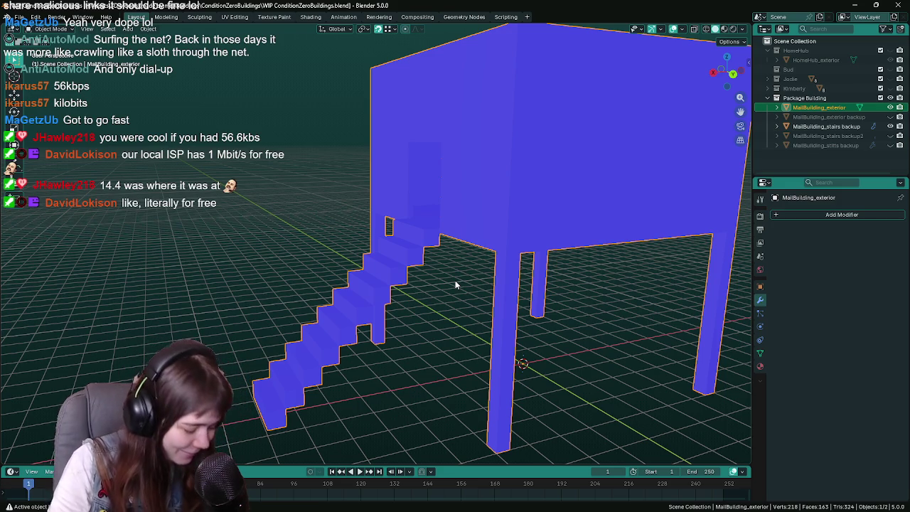
# - Export the building as MallBuilding_exterior.fbx and return to Unreal Engine
pyautogui.hotkey('ctrl', 's')
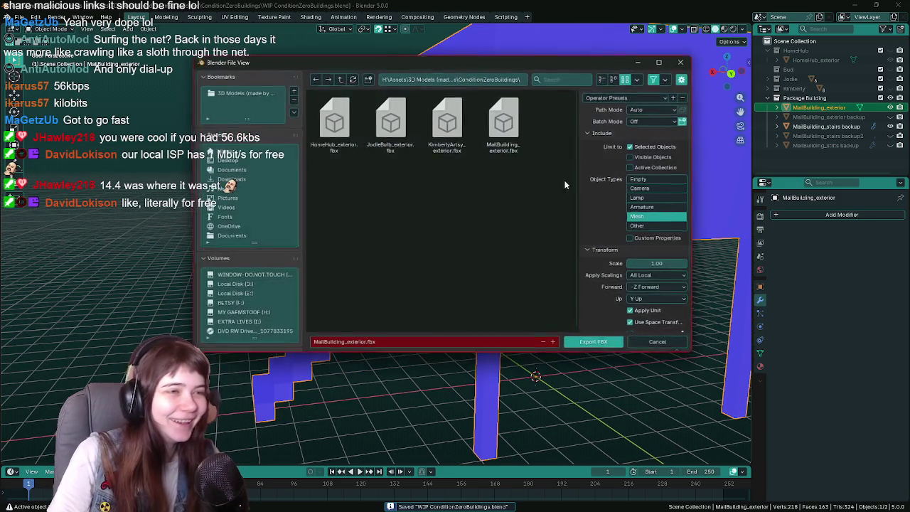
pyautogui.click(610, 344)
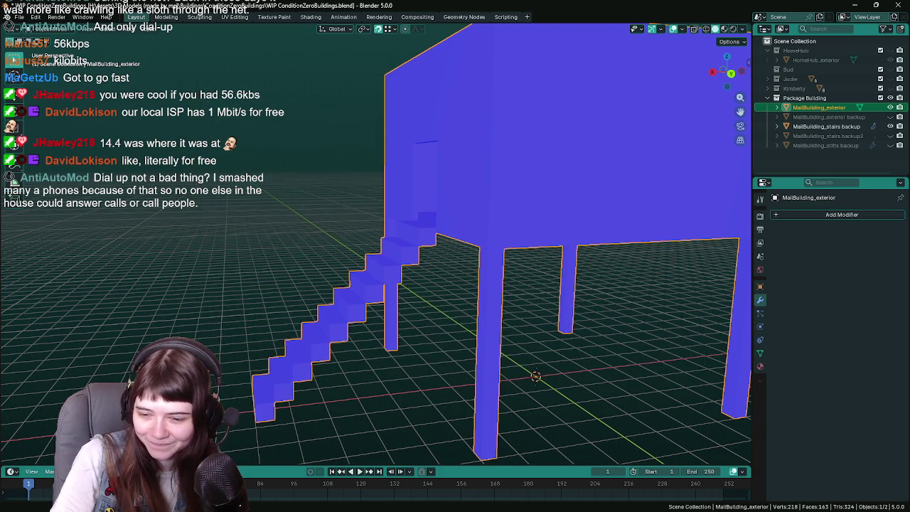
pyautogui.hotkey('alt', 'Tab')
pyautogui.scroll(-3, 355, 272)
# - Reimport the MallBuilding_exterior mesh from the Content Drawer
pyautogui.scroll(-3, 354, 272)
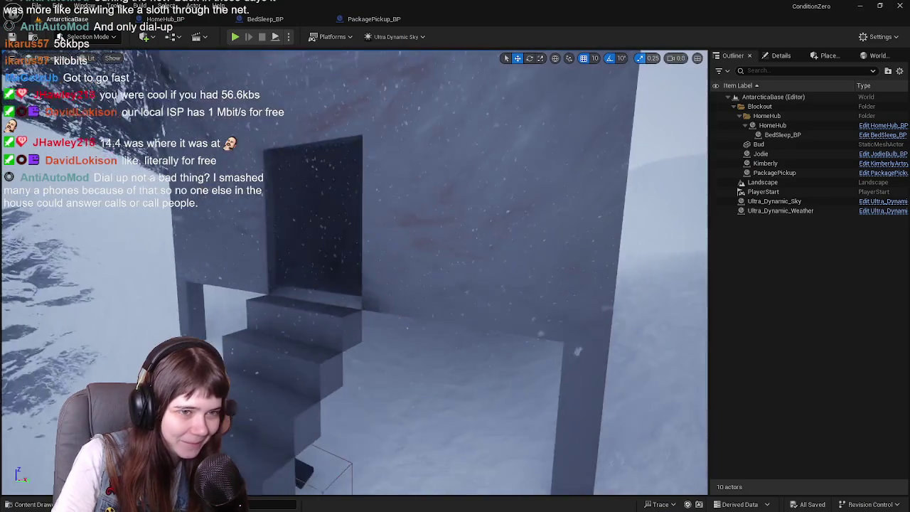
pyautogui.scroll(-3, 354, 272)
pyautogui.scroll(-1, 355, 271)
pyautogui.click(436, 229)
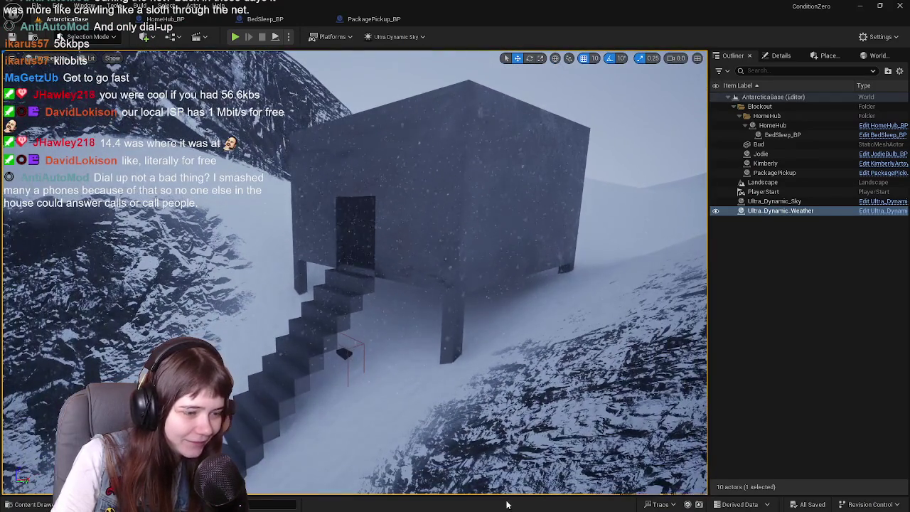
pyautogui.hotkey('ctrl', 'space')
pyautogui.rightClick(358, 391)
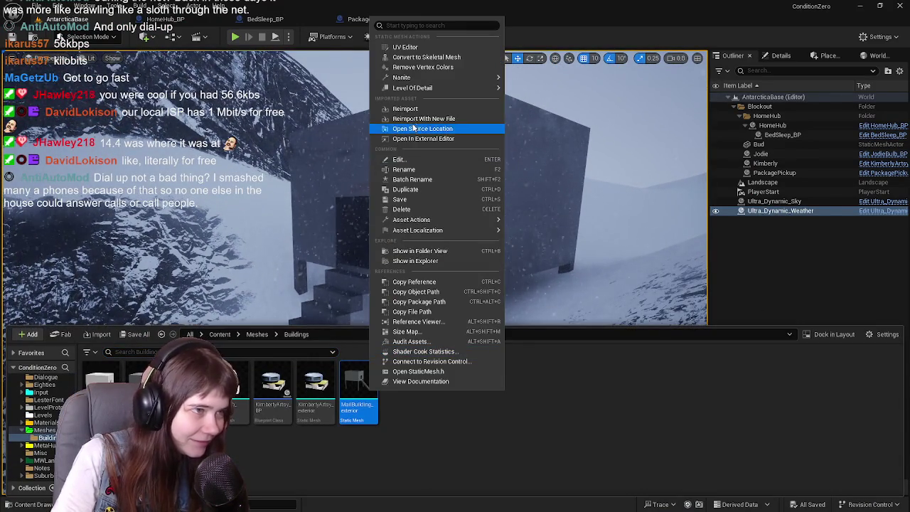
pyautogui.press('Escape')
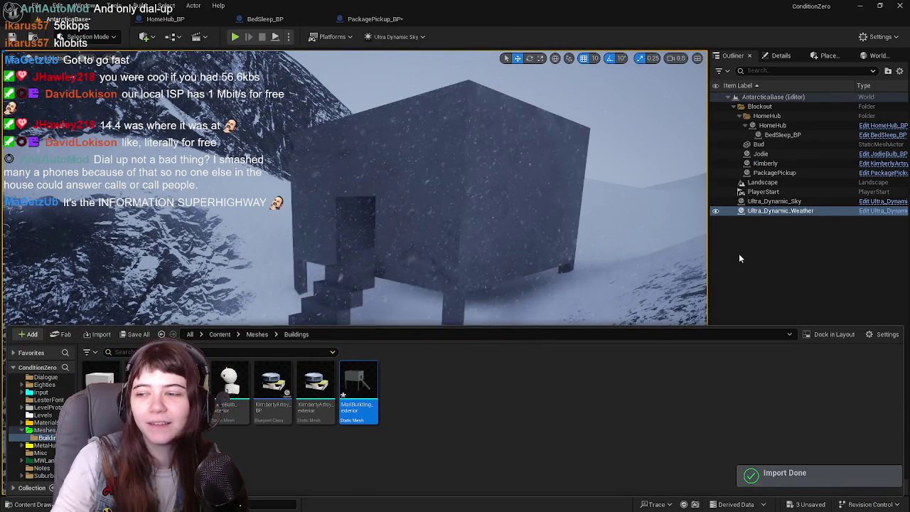
# - Fly around the updated stairs and check the PackagePickup actor beneath the building
pyautogui.moveTo(443, 211)
pyautogui.mouseDown(button='right')
pyautogui.moveTo(384, 234)
pyautogui.moveTo(422, 250)
pyautogui.moveTo(406, 249)
pyautogui.mouseUp(button='right')
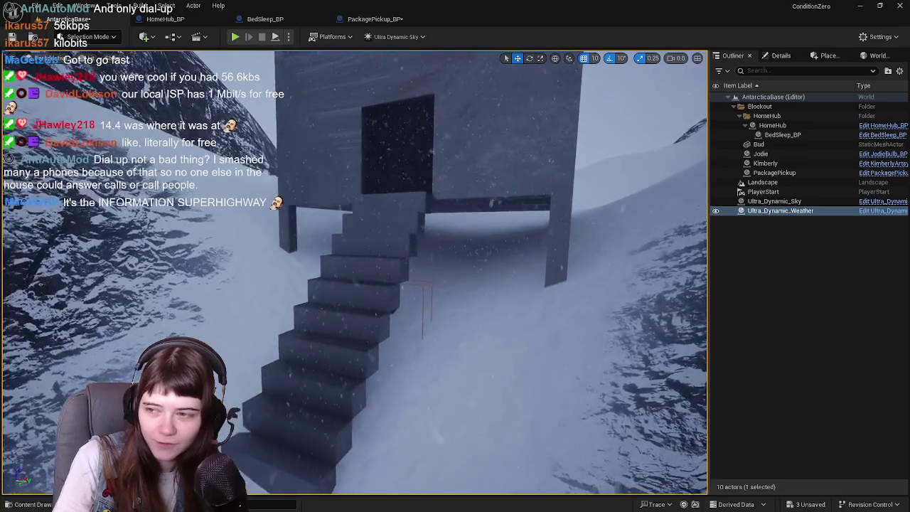
pyautogui.moveTo(406, 249); pyautogui.dragTo(447, 201, button='right')
pyautogui.click(453, 147)
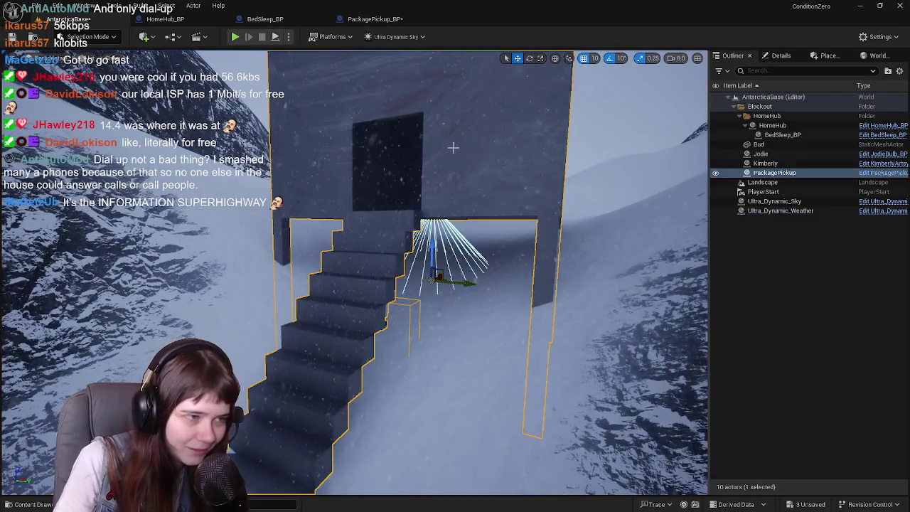
pyautogui.moveTo(454, 237); pyautogui.dragTo(426, 239, button='right')
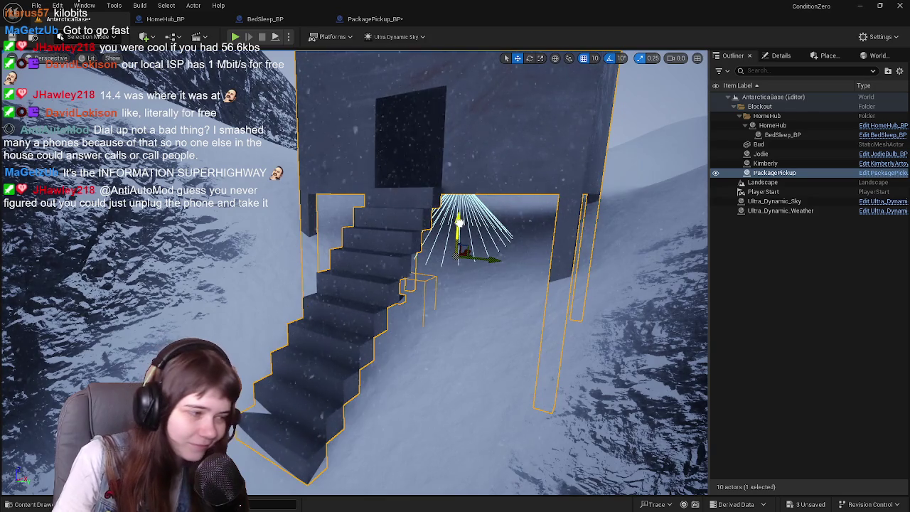
pyautogui.press('Escape')
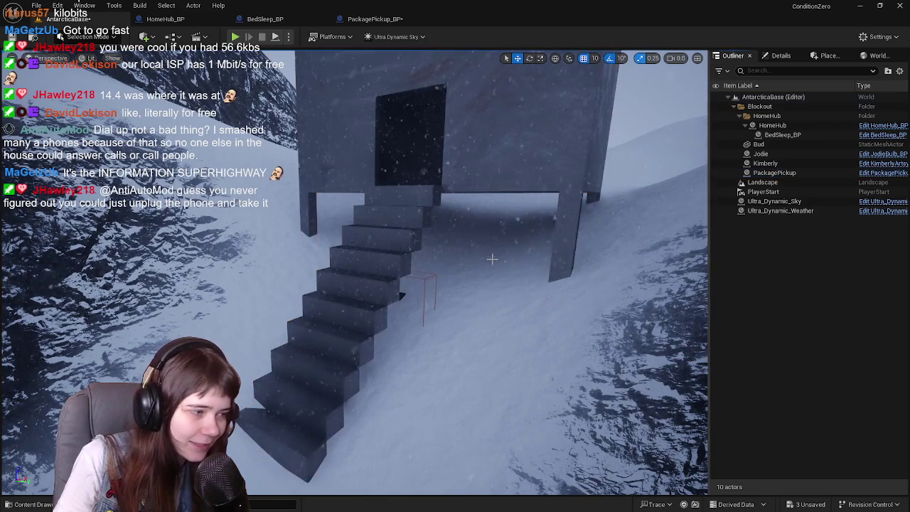
pyautogui.moveTo(489, 258)
pyautogui.mouseDown(button='right')
pyautogui.moveTo(469, 242)
pyautogui.moveTo(398, 245)
pyautogui.moveTo(427, 249)
pyautogui.mouseUp(button='right')
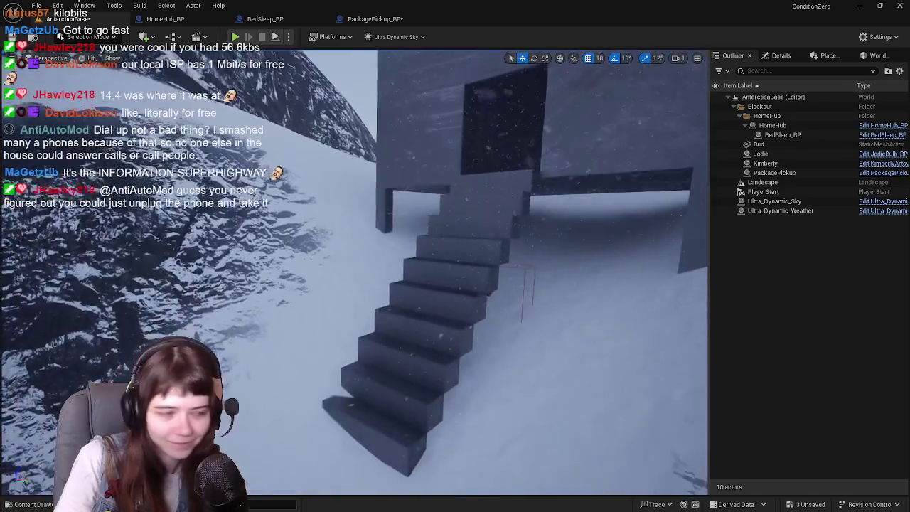
# - Fly up the reimported stairs, check the PackagePickup actor, then open the PackagePickup_BP blueprint
pyautogui.moveTo(427, 249); pyautogui.dragTo(498, 254, button='right')
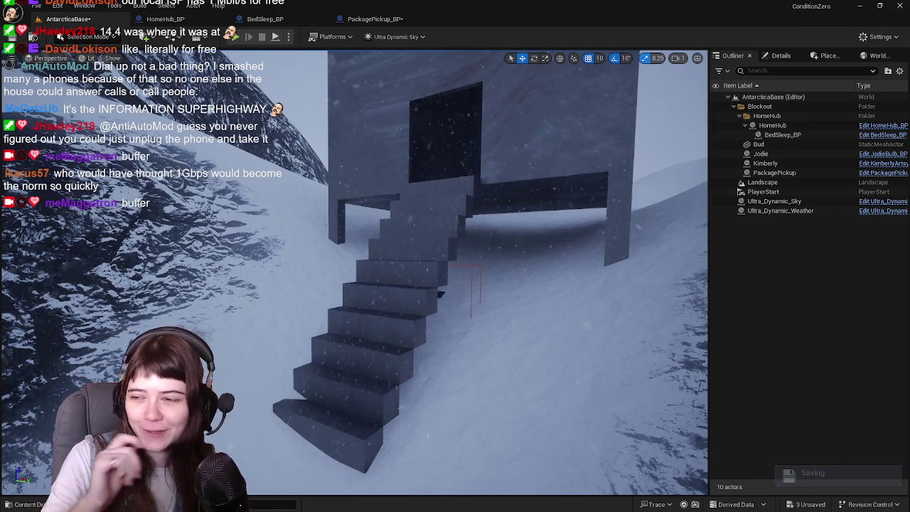
pyautogui.moveTo(639, 246)
pyautogui.mouseDown(button='right')
pyautogui.moveTo(427, 249)
pyautogui.moveTo(437, 206)
pyautogui.moveTo(448, 199)
pyautogui.moveTo(449, 237)
pyautogui.moveTo(468, 207)
pyautogui.mouseUp(button='right')
pyautogui.click(383, 195)
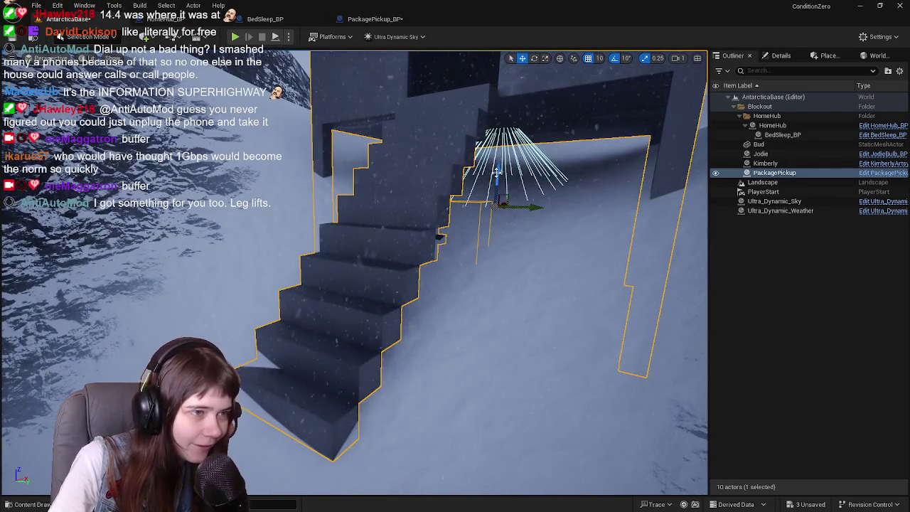
pyautogui.moveTo(497, 172); pyautogui.dragTo(498, 174, button='right')
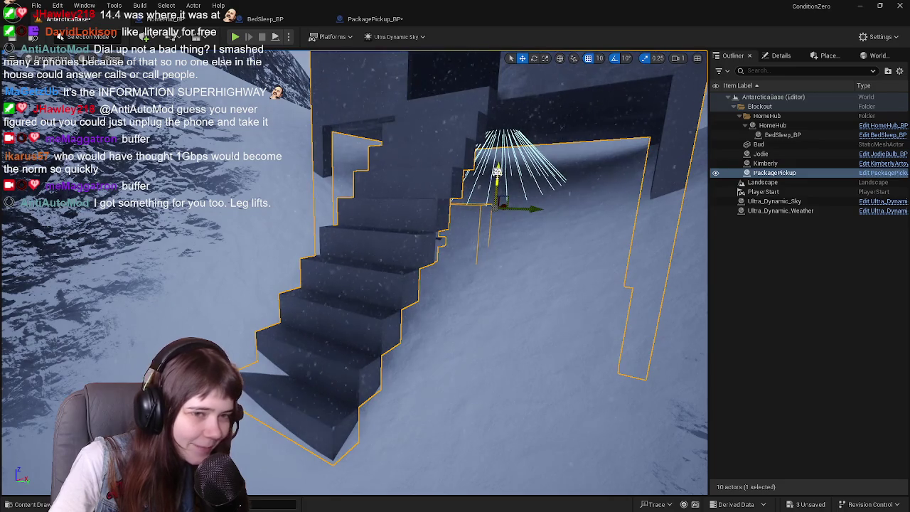
pyautogui.click(767, 289)
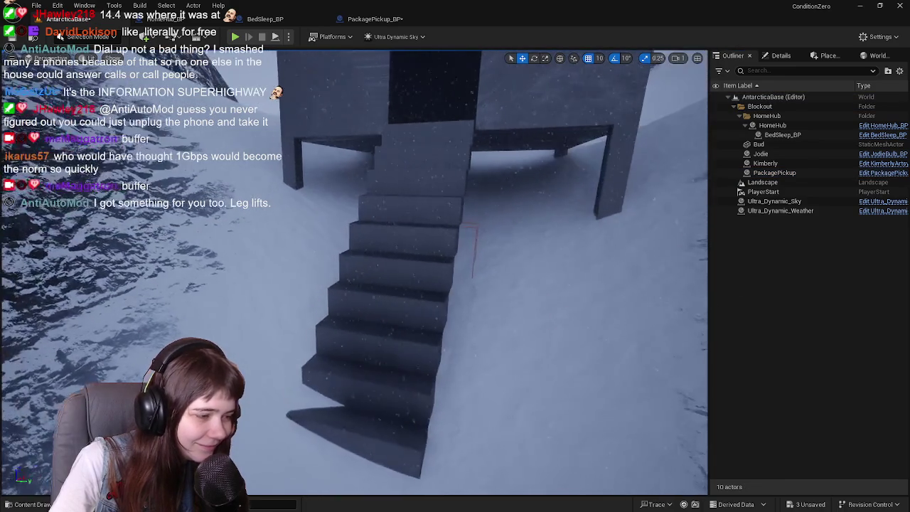
pyautogui.moveTo(455, 234)
pyautogui.mouseDown(button='right')
pyautogui.moveTo(498, 213)
pyautogui.moveTo(455, 242)
pyautogui.moveTo(427, 227)
pyautogui.mouseUp(button='right')
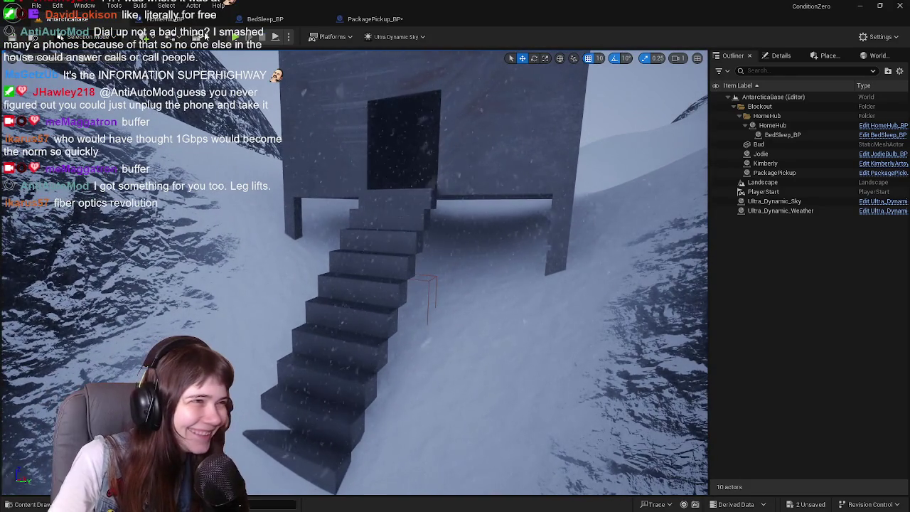
pyautogui.click(370, 19)
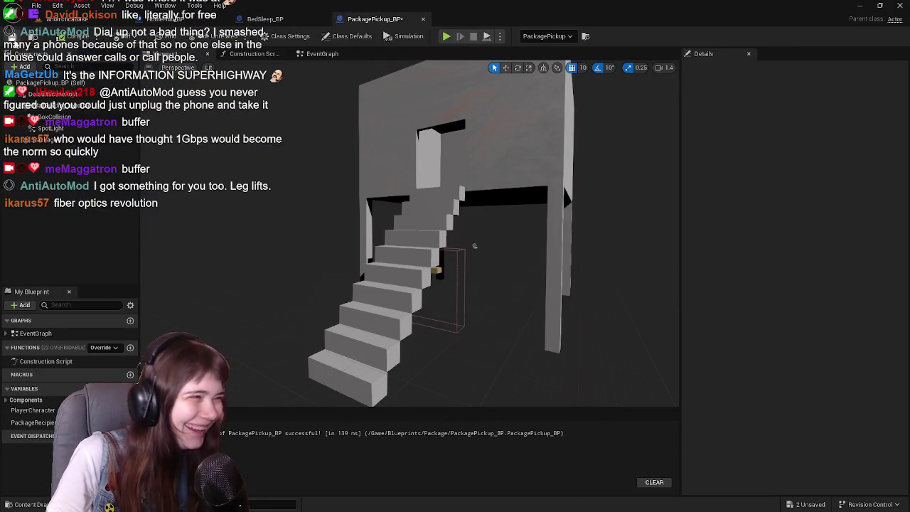
# - Save the blueprint, then move the collision box to X 375 and raise it to Z 620
pyautogui.hotkey('ctrl', 's')
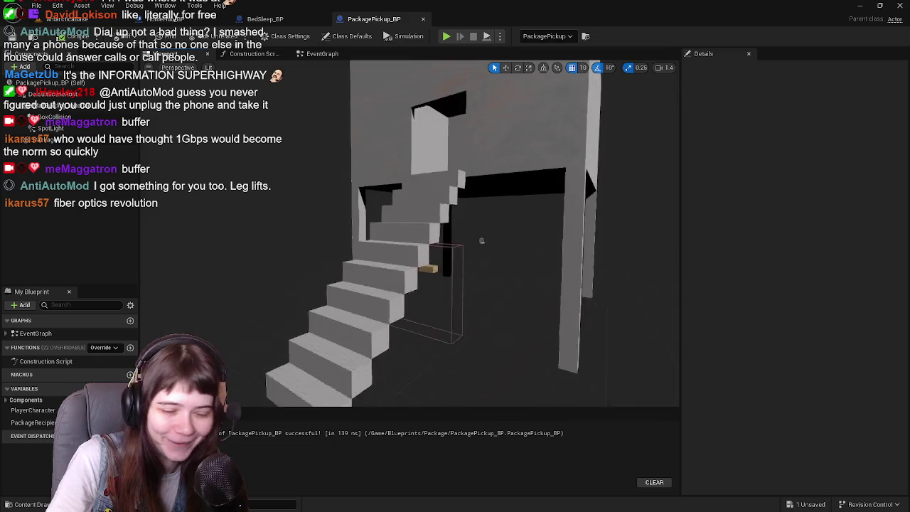
pyautogui.moveTo(486, 217)
pyautogui.mouseDown(button='right')
pyautogui.moveTo(488, 228)
pyautogui.moveTo(422, 279)
pyautogui.mouseUp(button='right')
pyautogui.click(419, 215)
pyautogui.moveTo(345, 274); pyautogui.dragTo(386, 271)
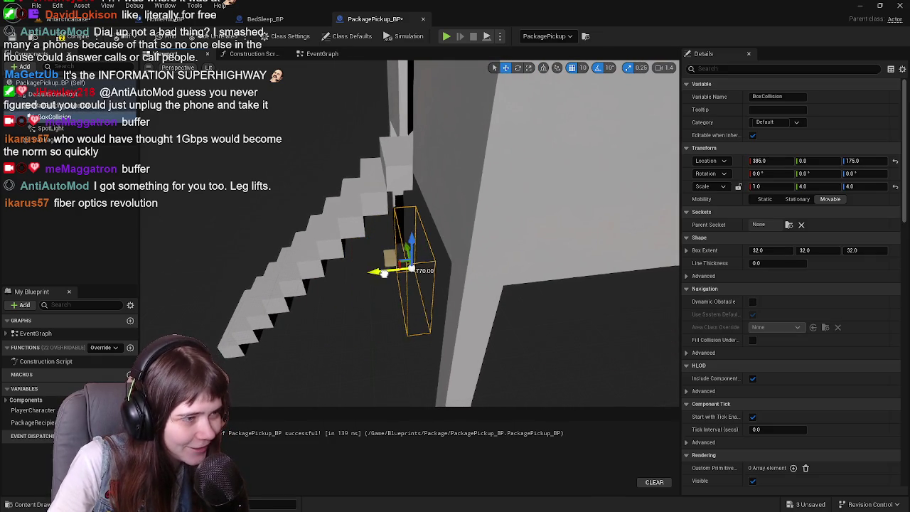
pyautogui.moveTo(417, 241); pyautogui.dragTo(417, 135)
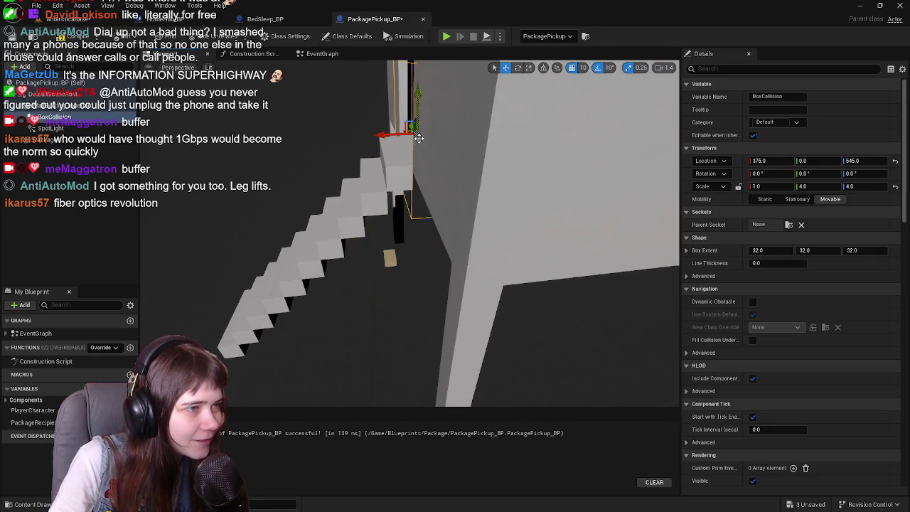
pyautogui.press('f')
pyautogui.moveTo(397, 203); pyautogui.dragTo(401, 170)
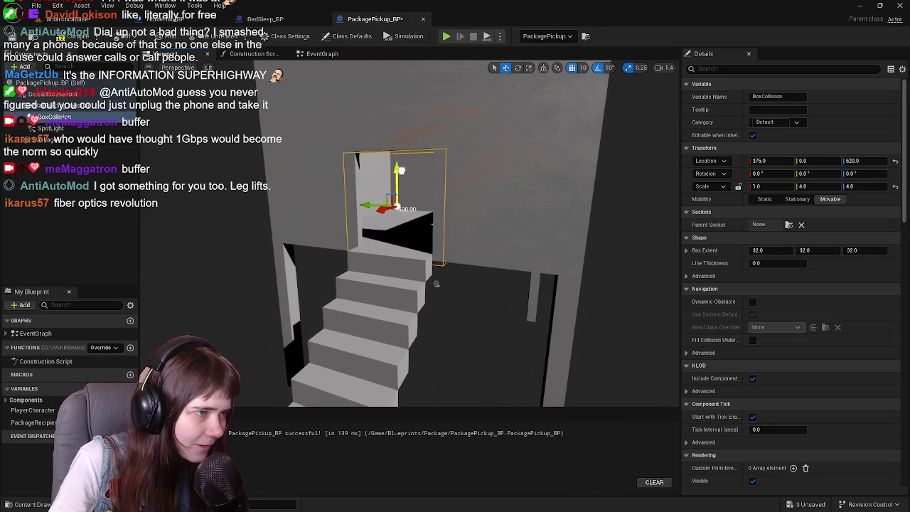
# - Lift the package mesh from the stair base onto the landing
pyautogui.moveTo(452, 189); pyautogui.dragTo(522, 203, button='right')
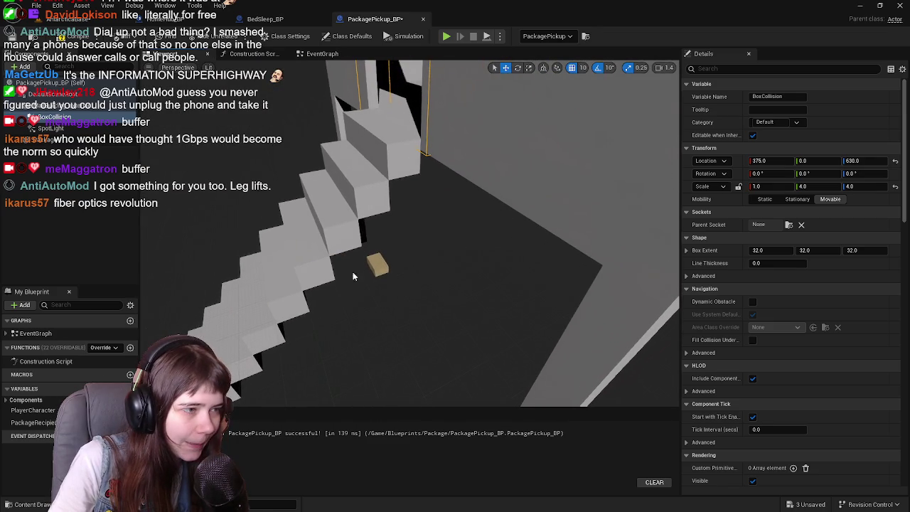
pyautogui.click(378, 266)
pyautogui.moveTo(377, 266); pyautogui.dragTo(405, 342, button='right')
pyautogui.moveTo(416, 326)
pyautogui.mouseDown()
pyautogui.moveTo(411, 141)
pyautogui.moveTo(393, 162)
pyautogui.moveTo(482, 160)
pyautogui.mouseUp()
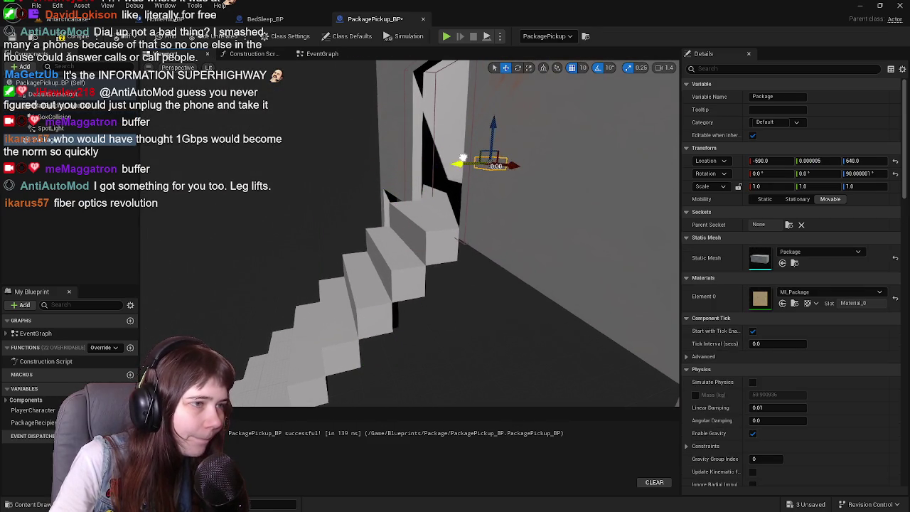
pyautogui.moveTo(481, 160); pyautogui.dragTo(491, 171, button='right')
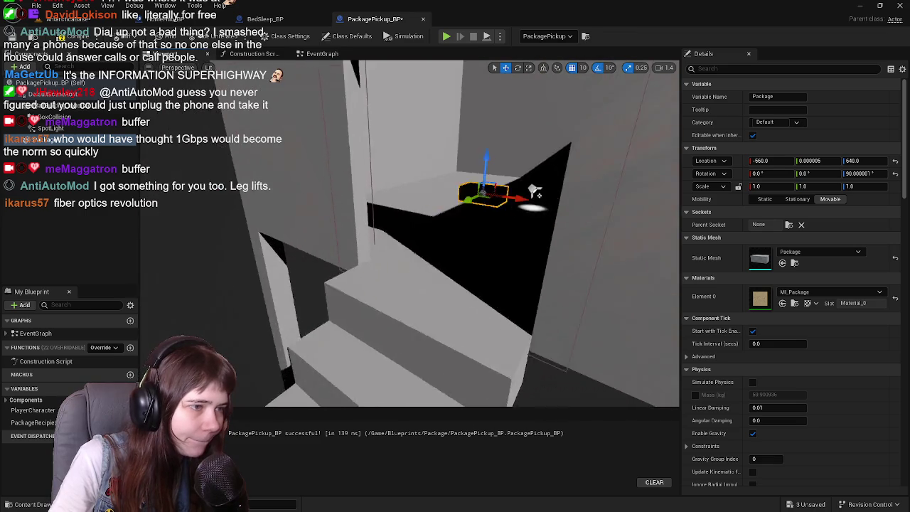
pyautogui.moveTo(447, 191); pyautogui.dragTo(446, 190, button='right')
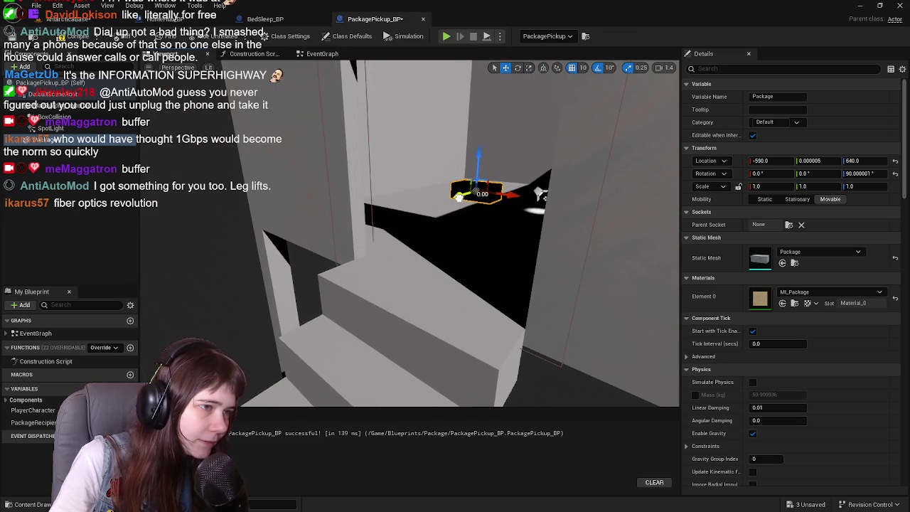
# - Raise the SpotLight above the landing to Z 995 and go back to the AntarcticaBase level
pyautogui.doubleClick(90, 131)
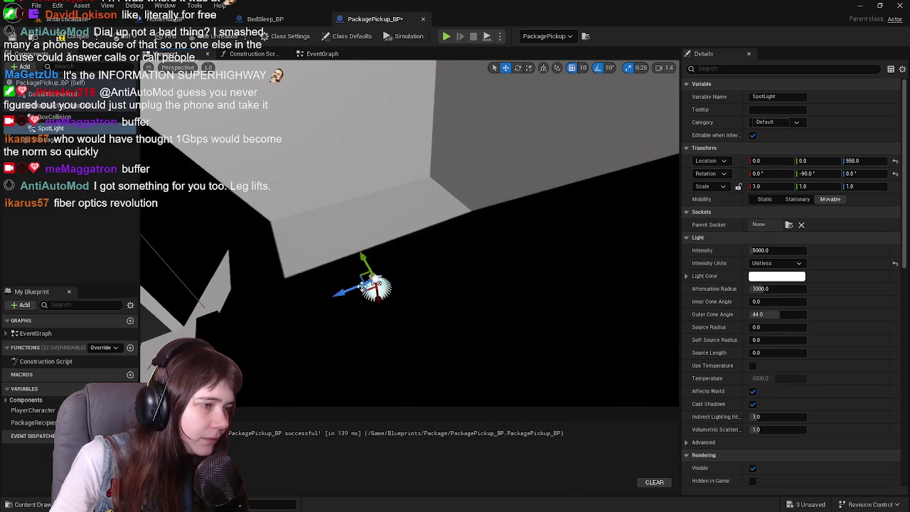
pyautogui.moveTo(377, 295); pyautogui.dragTo(477, 182)
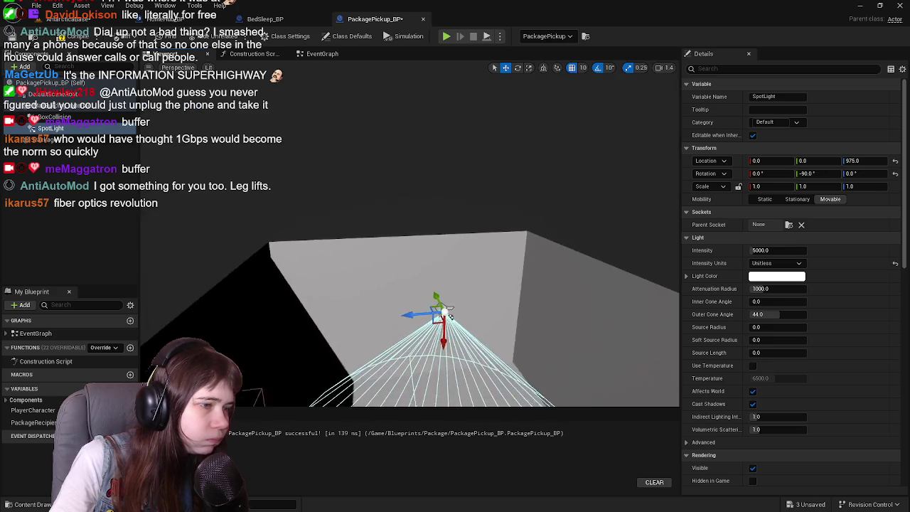
pyautogui.moveTo(477, 244); pyautogui.dragTo(480, 230)
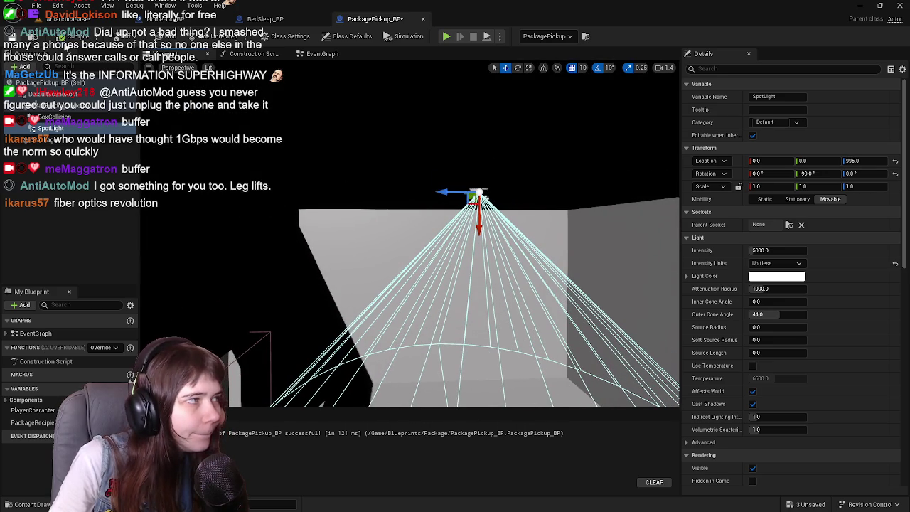
pyautogui.click(82, 20)
# - Frame the house doorway in the level and save all modified packages
pyautogui.press('f')
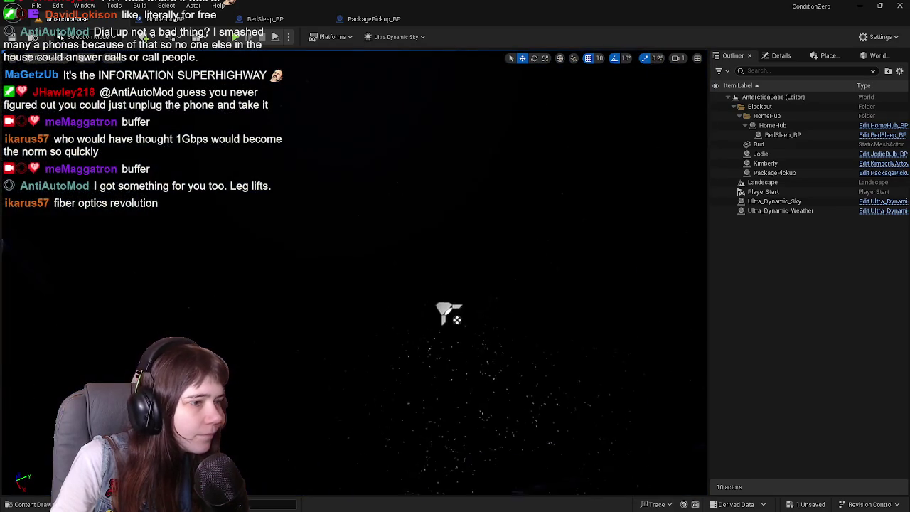
pyautogui.moveTo(455, 284); pyautogui.dragTo(455, 214, button='right')
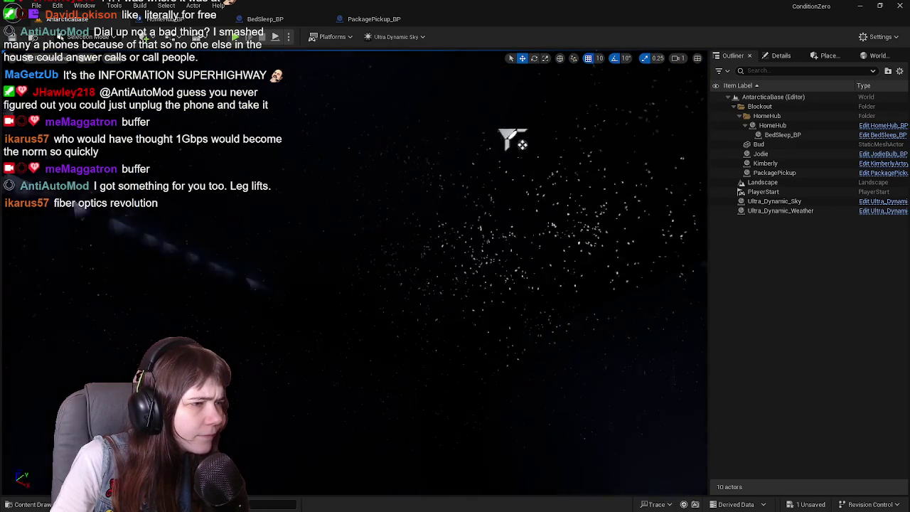
pyautogui.moveTo(379, 177)
pyautogui.mouseDown(button='right')
pyautogui.moveTo(548, 263)
pyautogui.moveTo(452, 346)
pyautogui.moveTo(569, 94)
pyautogui.moveTo(498, 284)
pyautogui.moveTo(456, 271)
pyautogui.mouseUp(button='right')
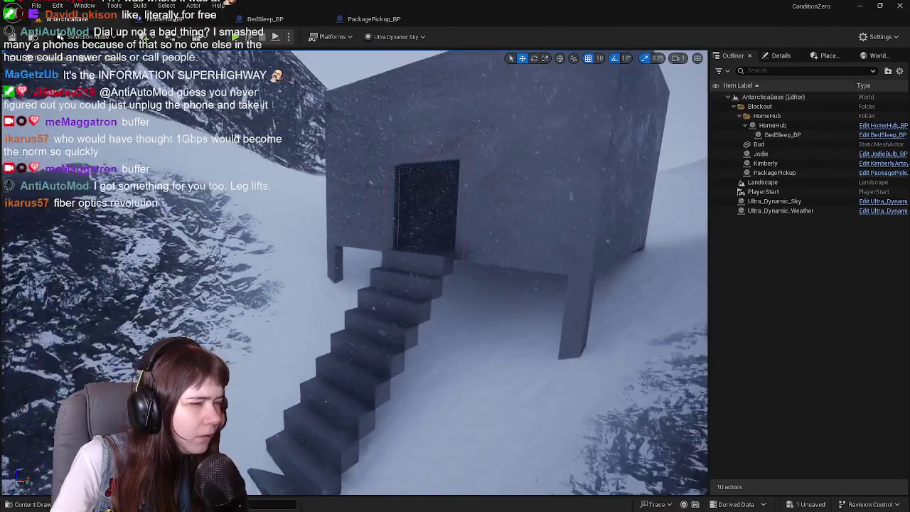
pyautogui.hotkey('ctrl', 's')
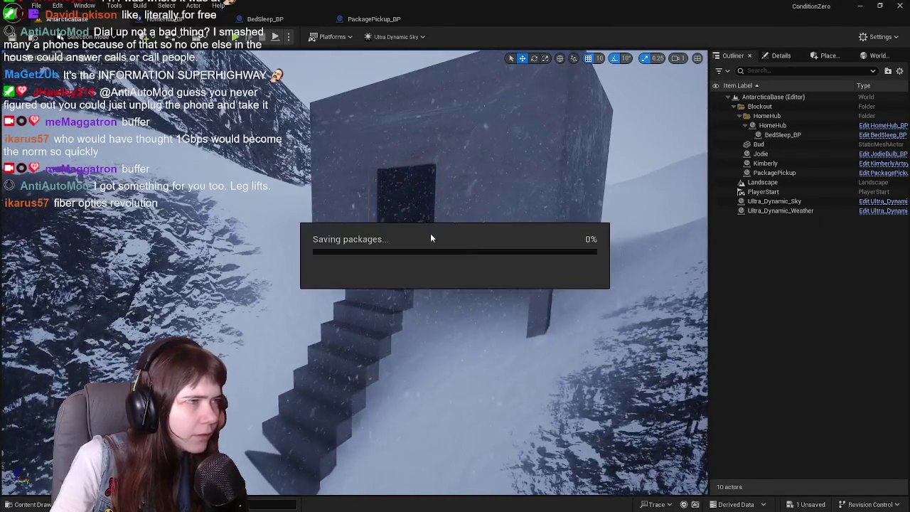
# - Switch to PackagePickup_BP and open the Content Drawer, clearing the Buildings folder selection
pyautogui.click(373, 19)
pyautogui.hotkey('ctrl', 'space')
pyautogui.click(387, 442)
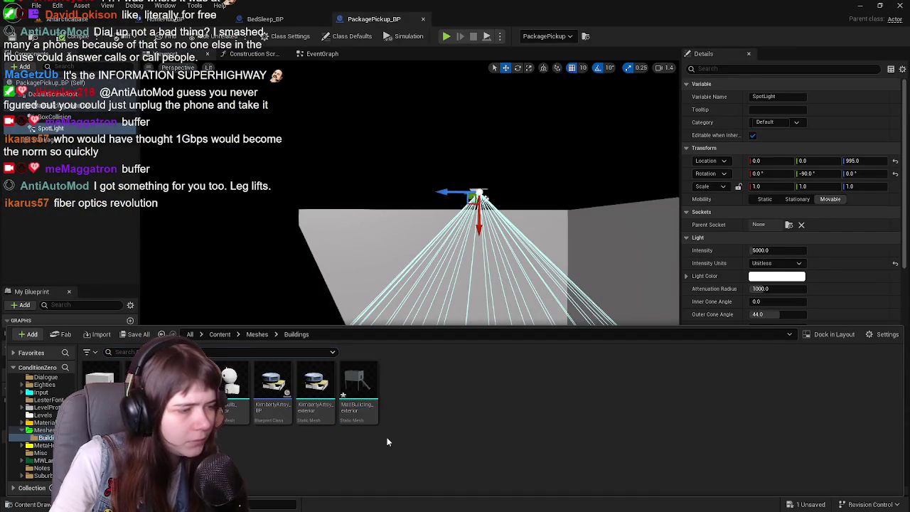
# - Set MailBuilding_exterior's Collision Complexity to Use Complex Collision As Simple, save, and close its editor
pyautogui.doubleClick(358, 388)
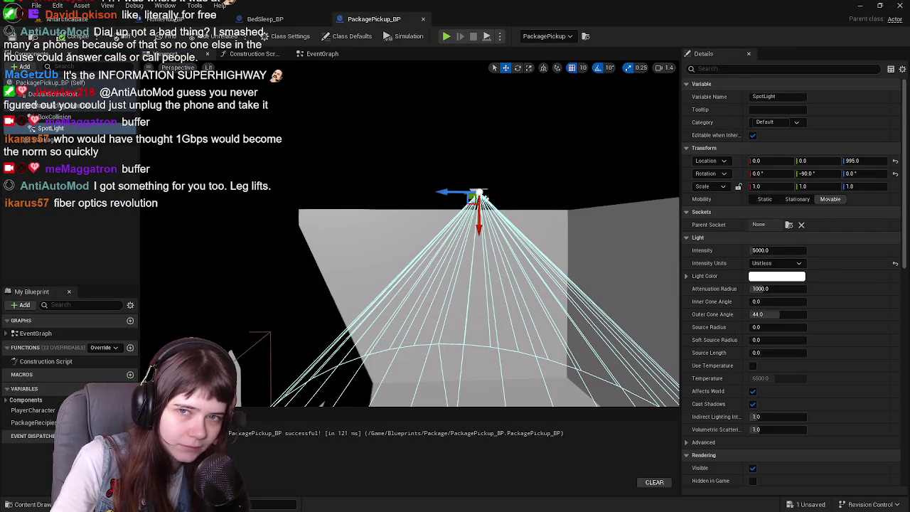
pyautogui.scroll(-5, 705, 366)
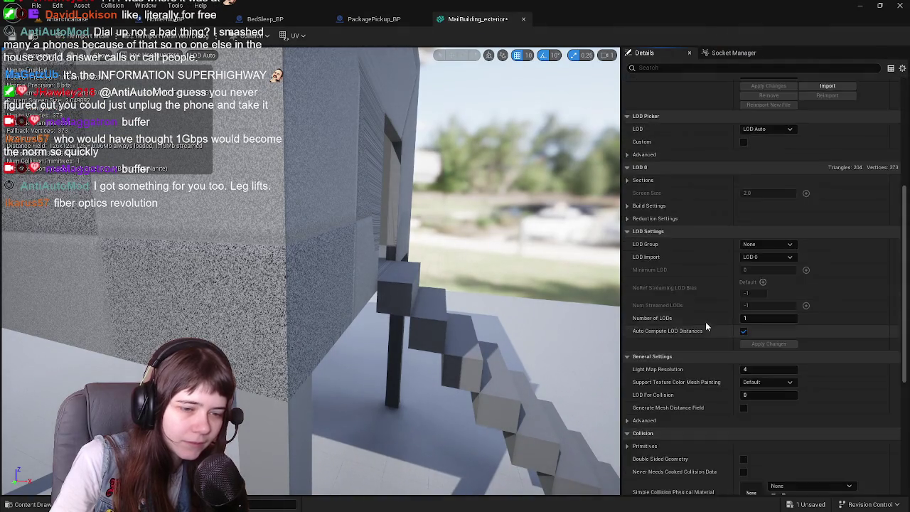
pyautogui.scroll(-5, 704, 367)
pyautogui.click(766, 343)
pyautogui.click(774, 381)
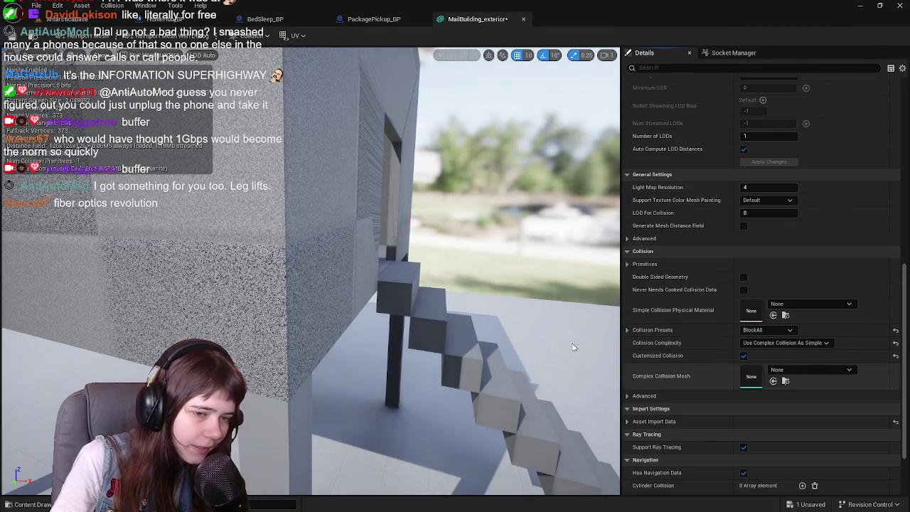
pyautogui.scroll(-5, 68, 84)
pyautogui.hotkey('ctrl', 's')
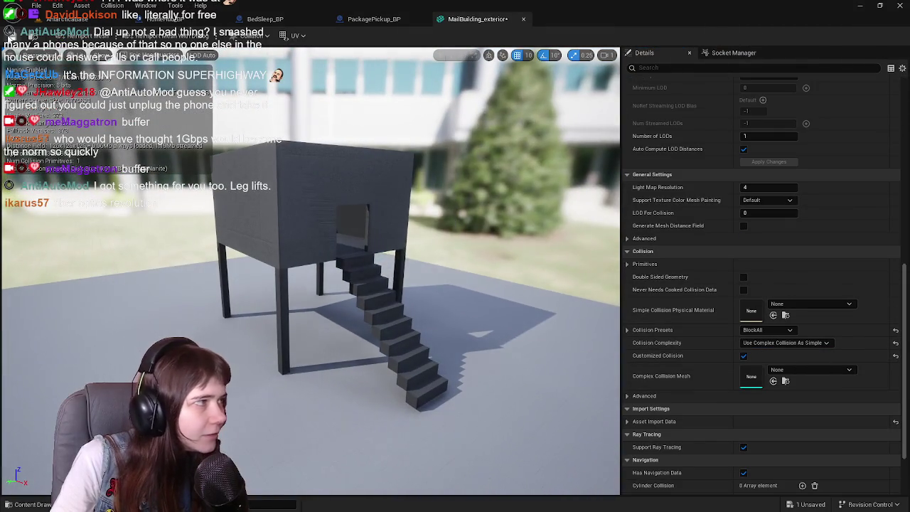
pyautogui.click(521, 21)
pyautogui.click(68, 19)
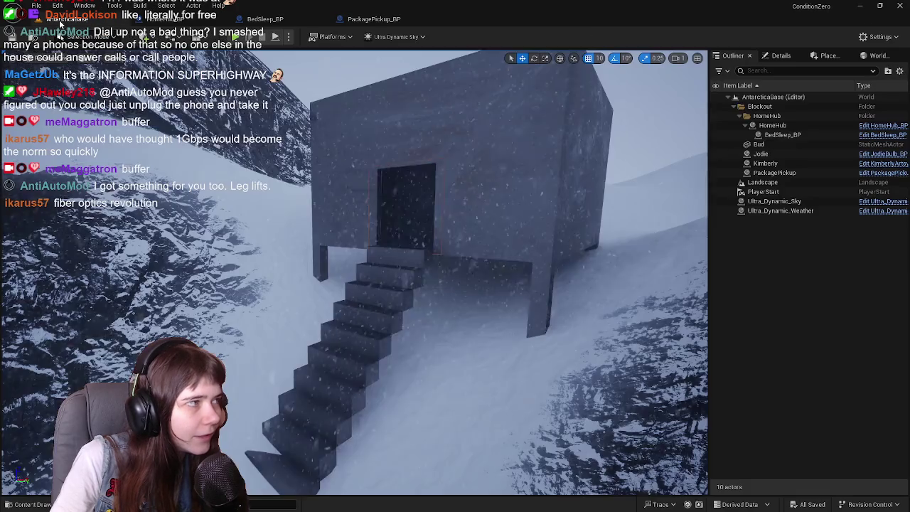